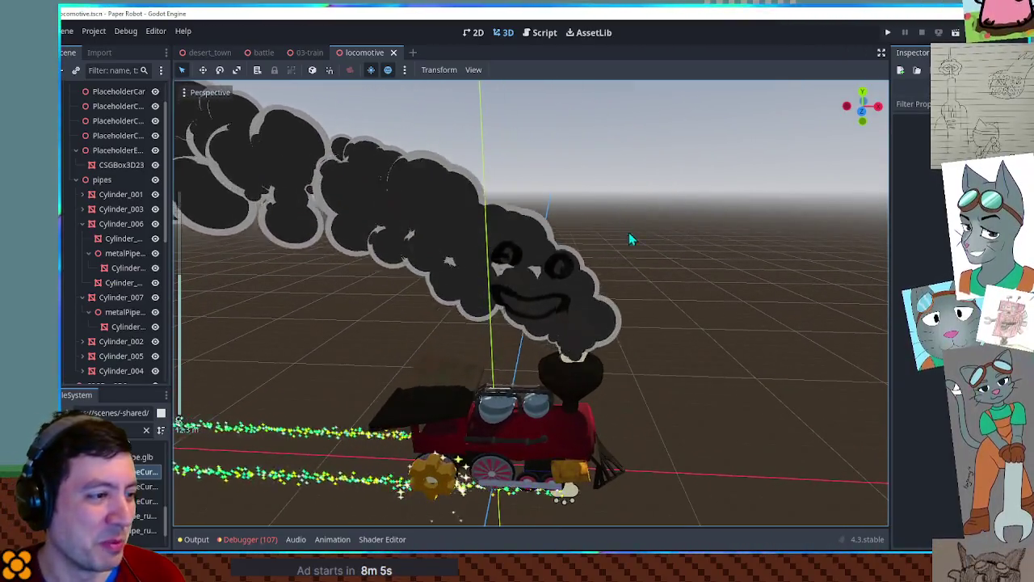
Orbit and zoom the Godot view to inspect the locomotive and its domes from above, behind and side-on.
scroll(631, 239, "up", 3)
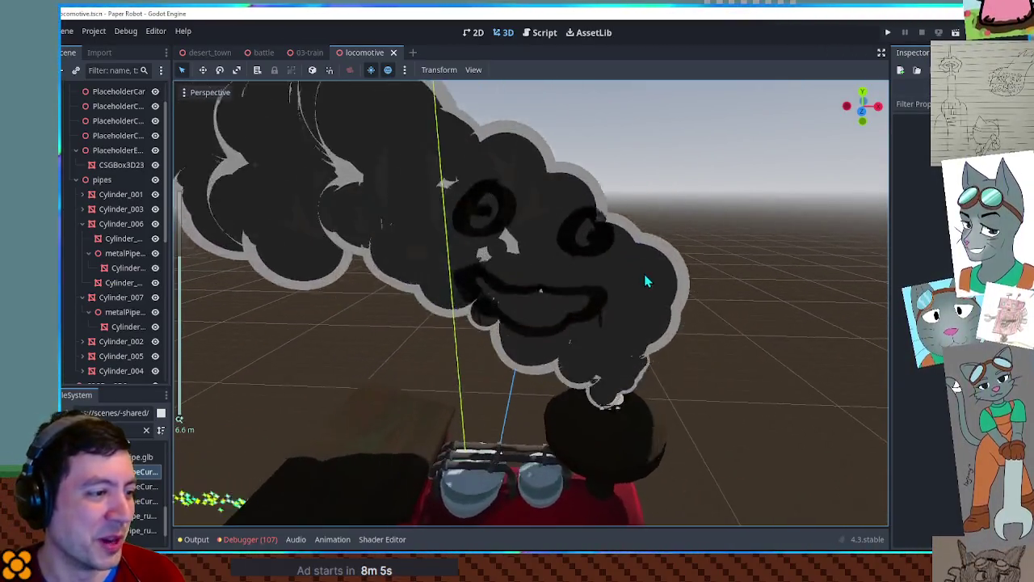
scroll(695, 274, "down", 2)
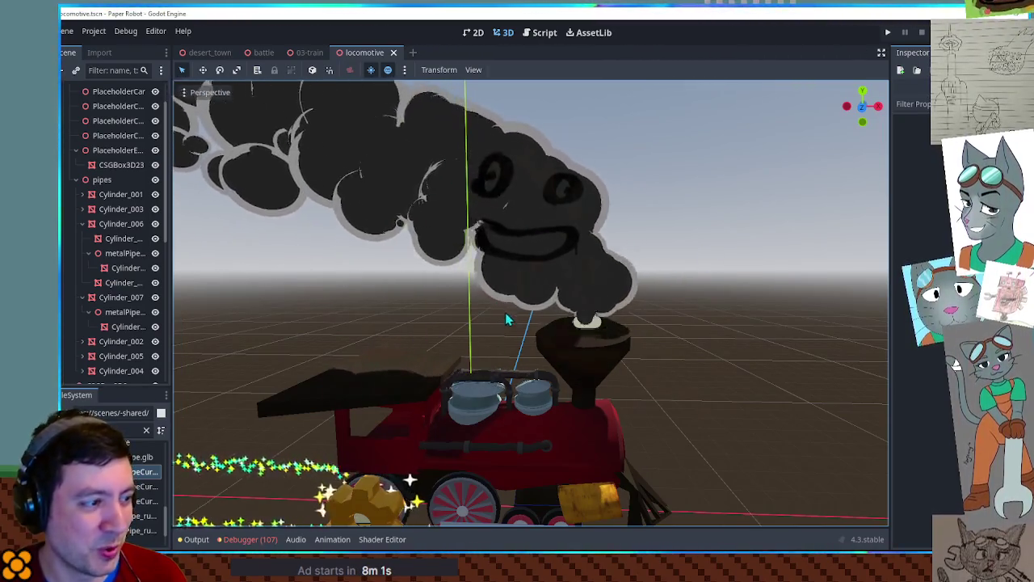
scroll(604, 320, "up", 3)
scroll(540, 357, "down", 3)
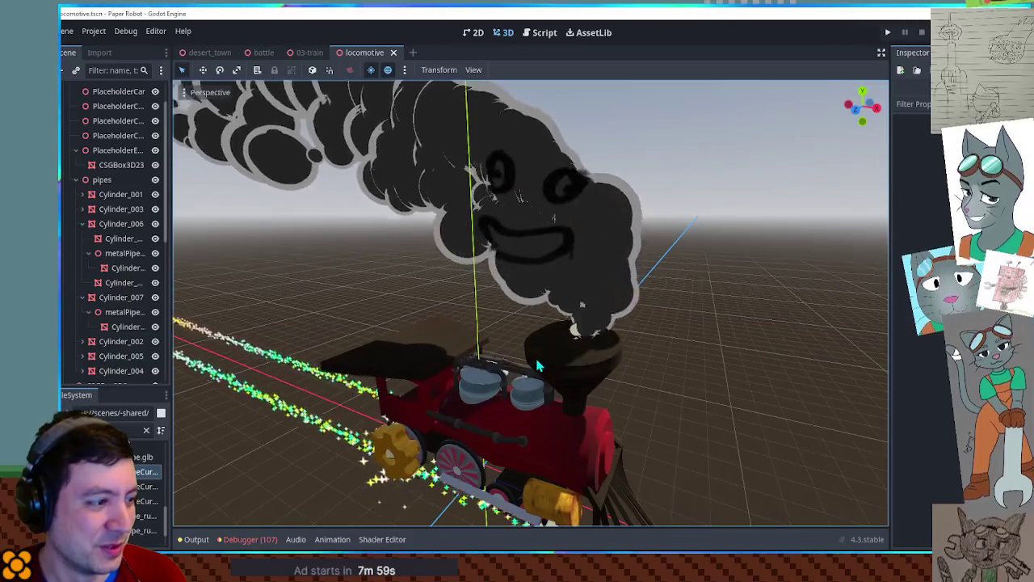
scroll(568, 332, "up", 3)
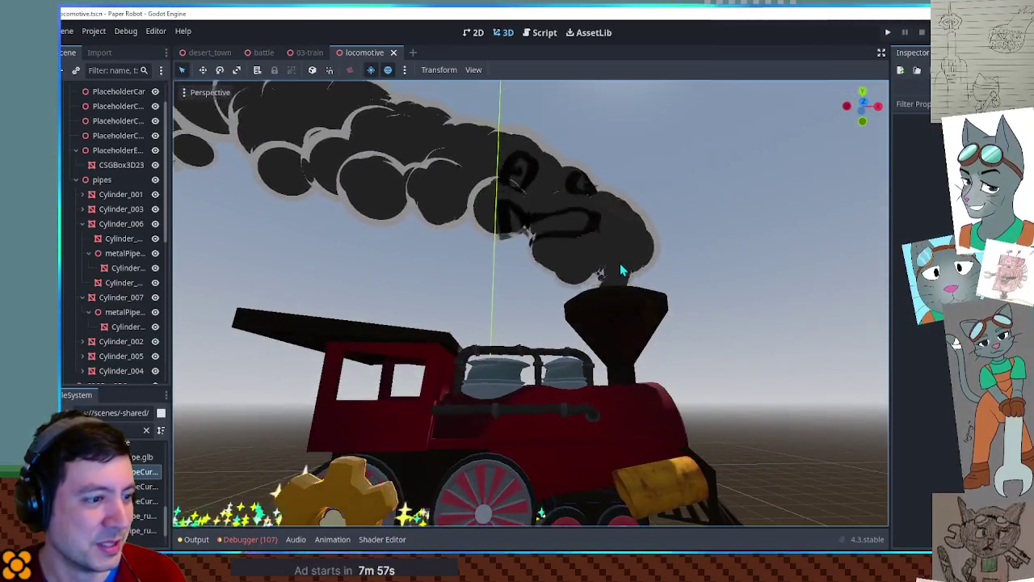
left_click_drag(619, 262, 601, 324)
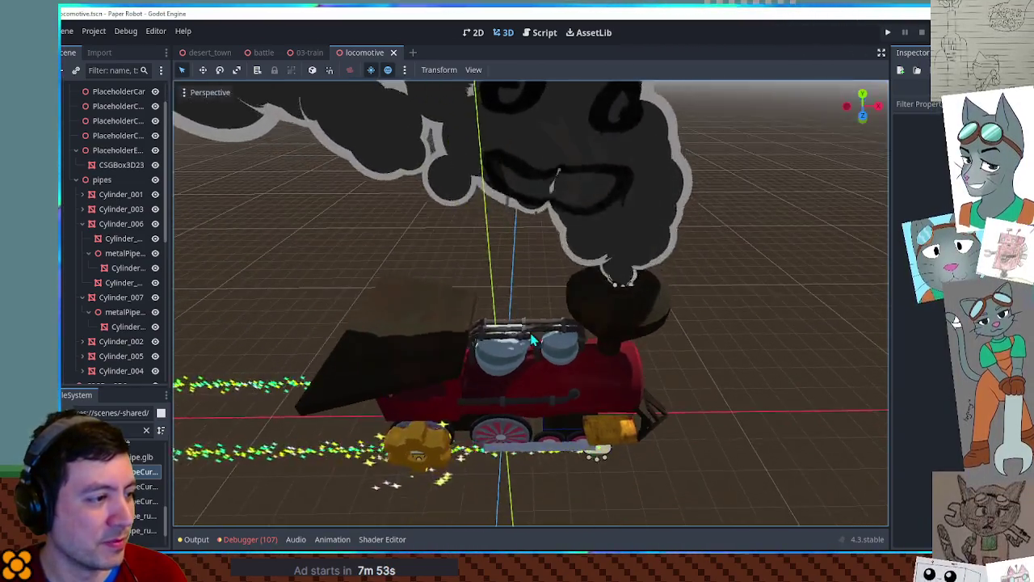
scroll(459, 356, "up", 5)
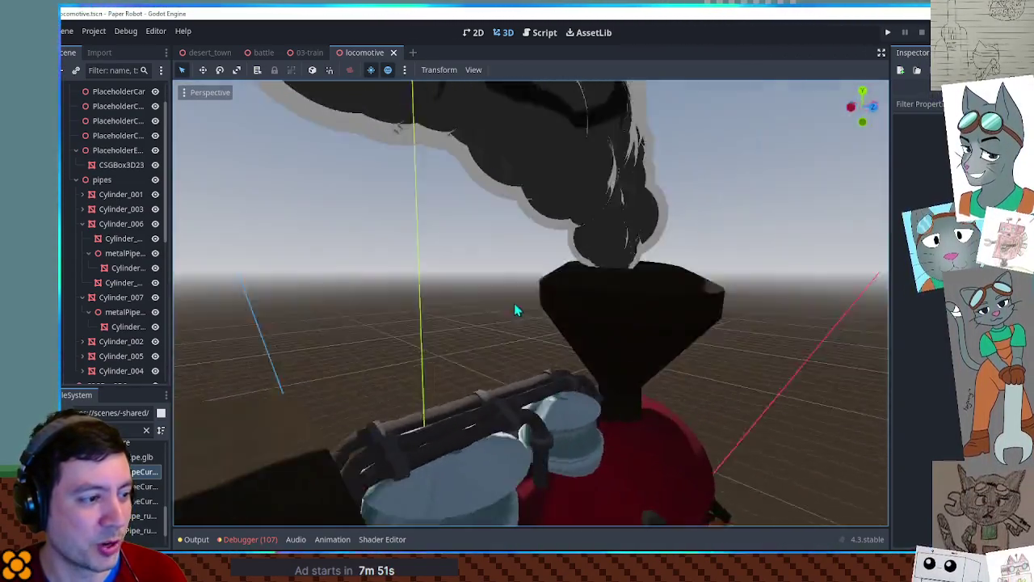
left_click_drag(514, 303, 452, 393)
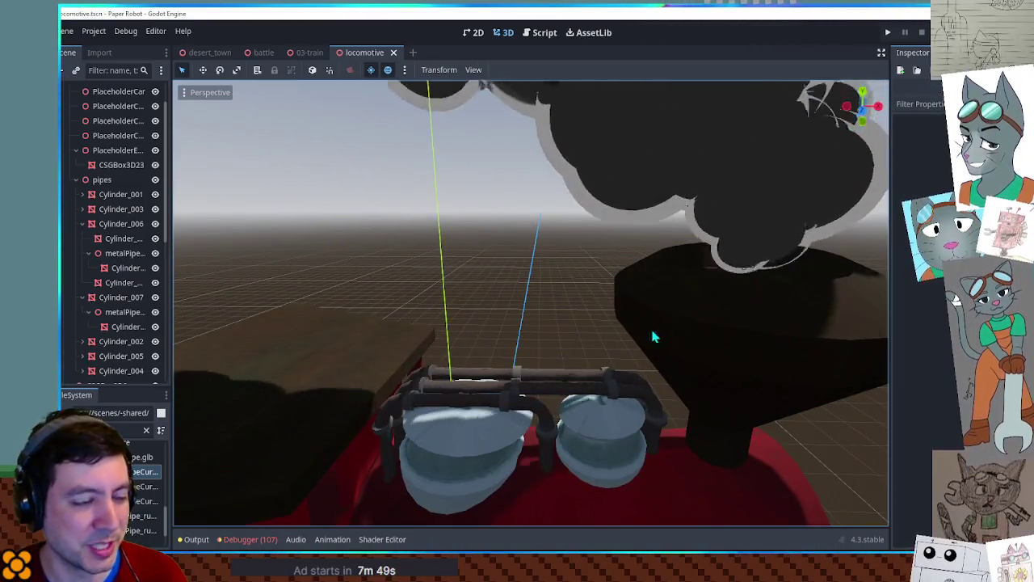
scroll(676, 363, "down", 2)
scroll(677, 388, "down", 3)
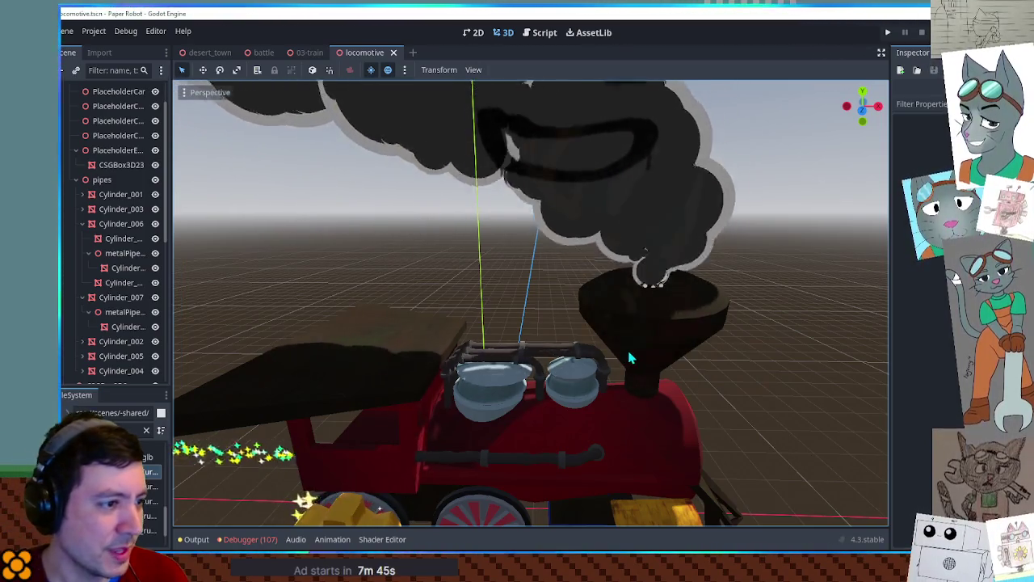
left_click_drag(630, 358, 635, 312)
scroll(634, 315, "down", 2)
scroll(634, 315, "down", 2)
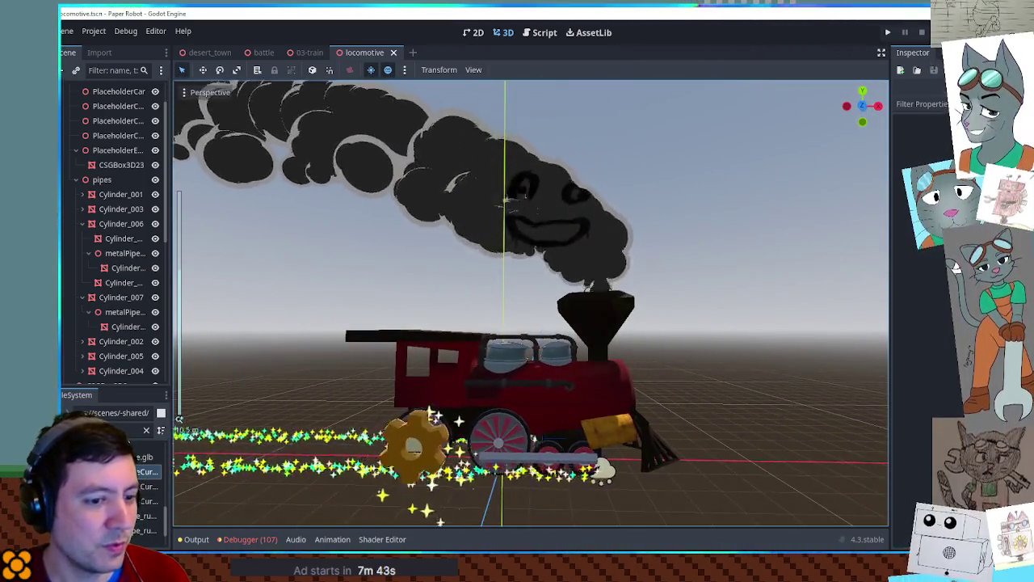
Switch to Krita and zoom around the smoke-cloud boss battle mockup.
key("alt+Tab")
scroll(719, 416, "down", 5)
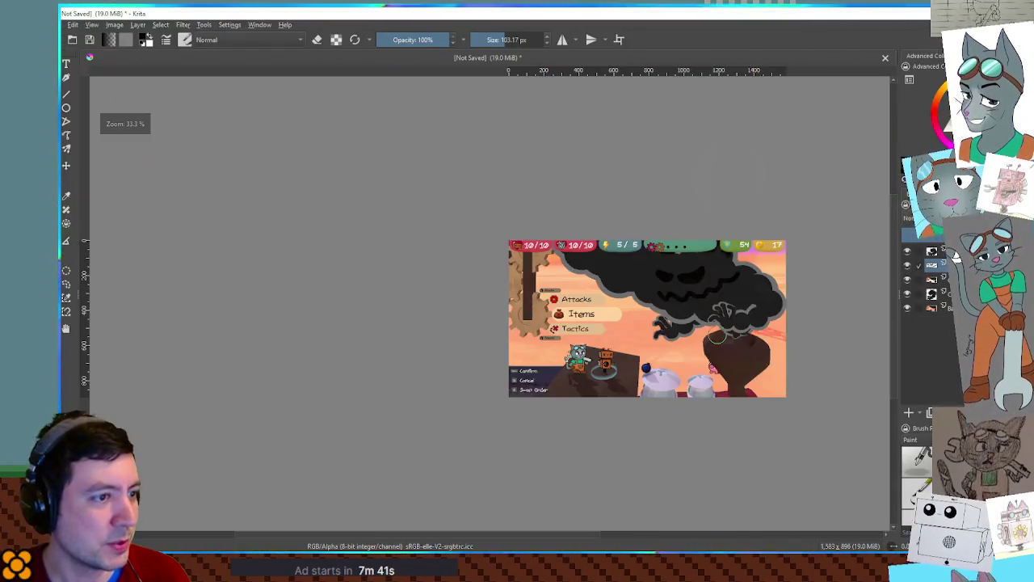
scroll(695, 388, "up", 5)
scroll(658, 365, "up", 2)
scroll(658, 366, "down", 1)
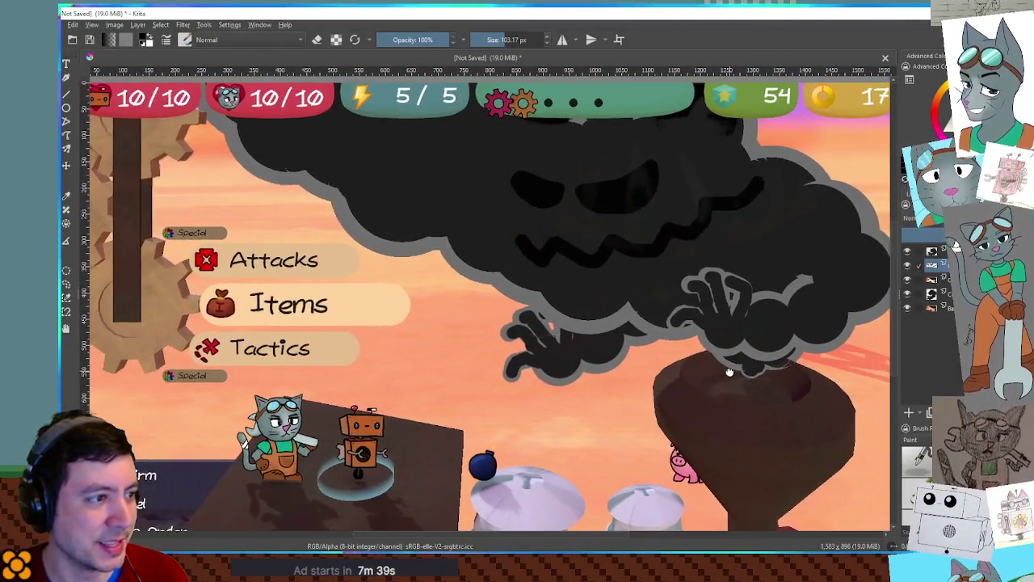
scroll(670, 367, "down", 2)
scroll(679, 371, "down", 1)
scroll(685, 378, "down", 1)
scroll(685, 378, "up", 2)
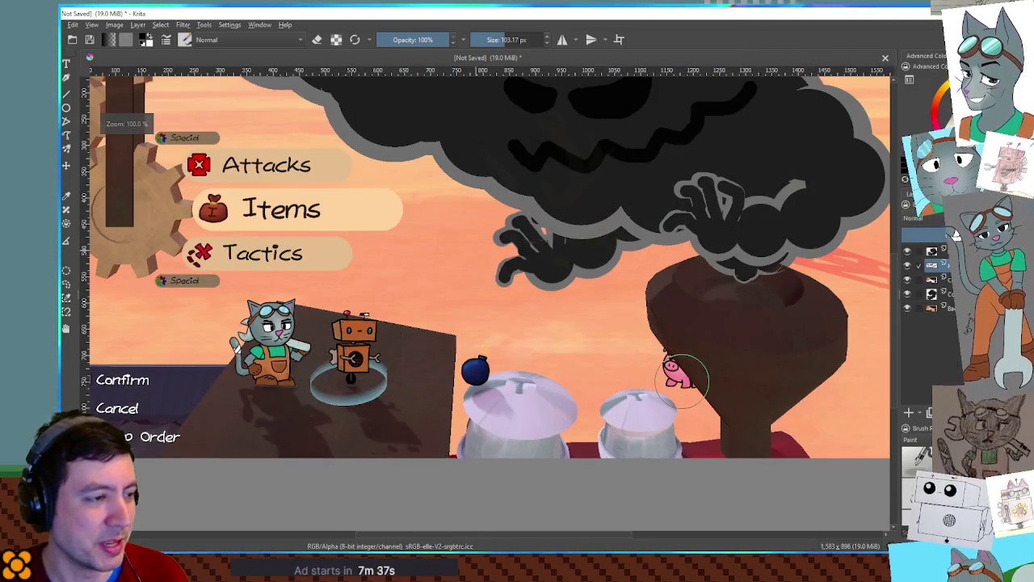
scroll(638, 375, "down", 1)
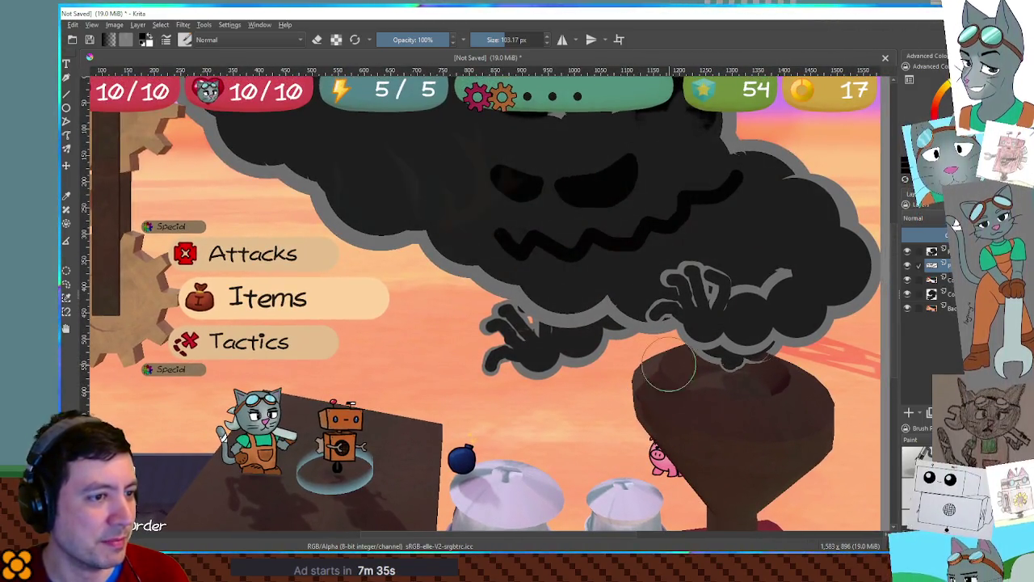
Toggle the right and left cloud-hand layers off and on, ending with both clawed hands visible.
left_click(907, 253)
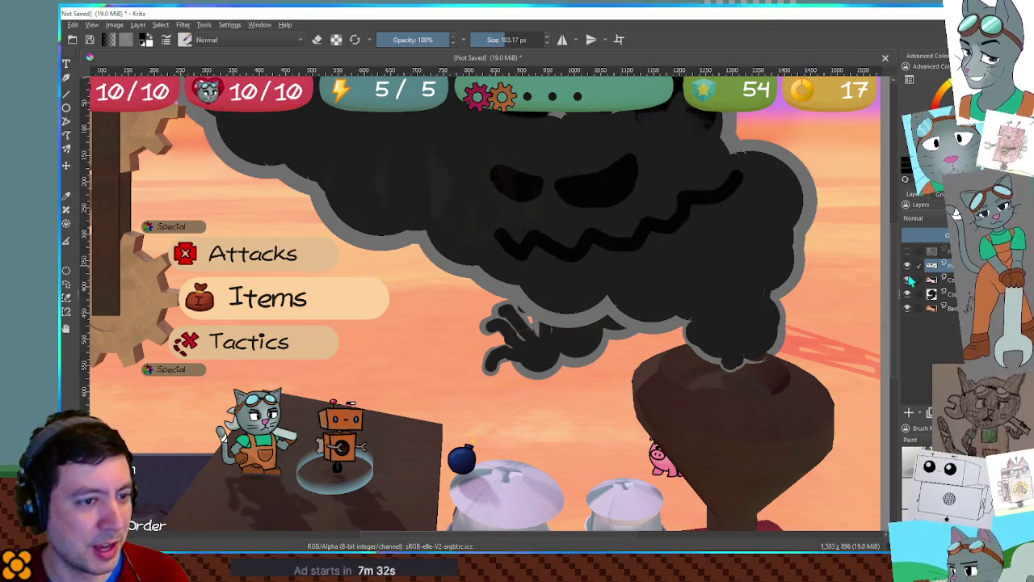
left_click(907, 294)
left_click(907, 296)
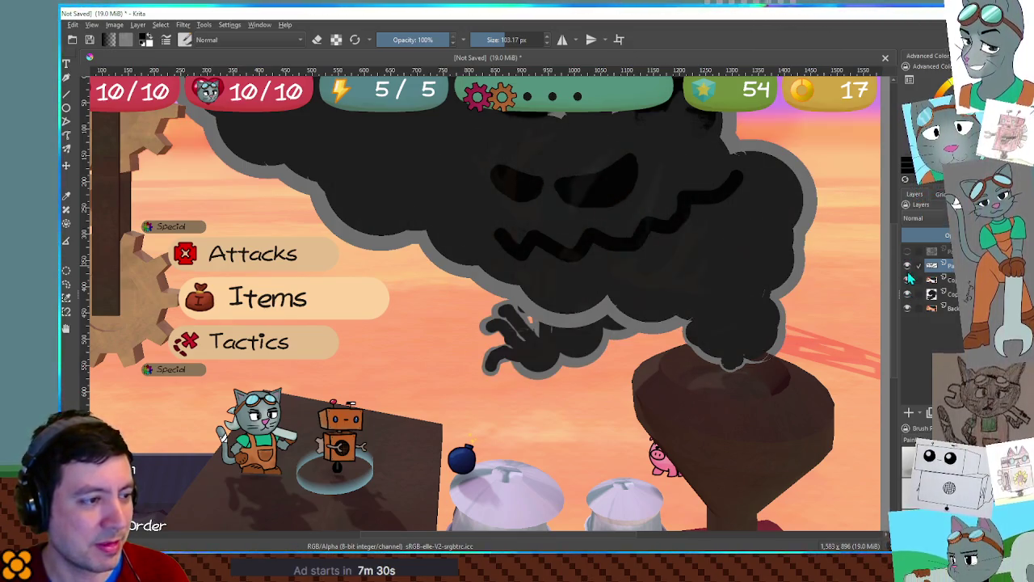
left_click(907, 252)
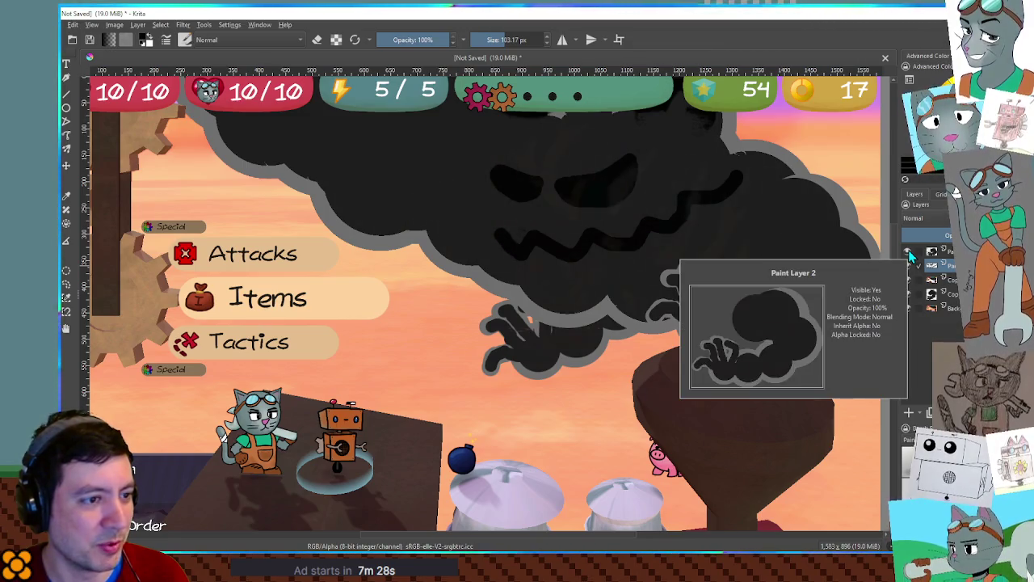
left_click(908, 254)
left_click(907, 294)
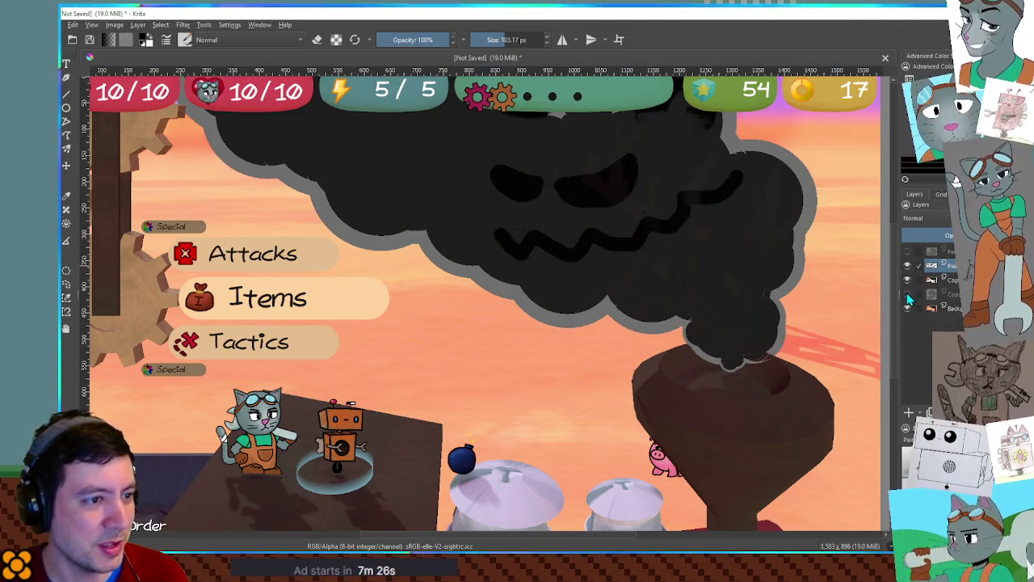
left_click(907, 294)
left_click(907, 252)
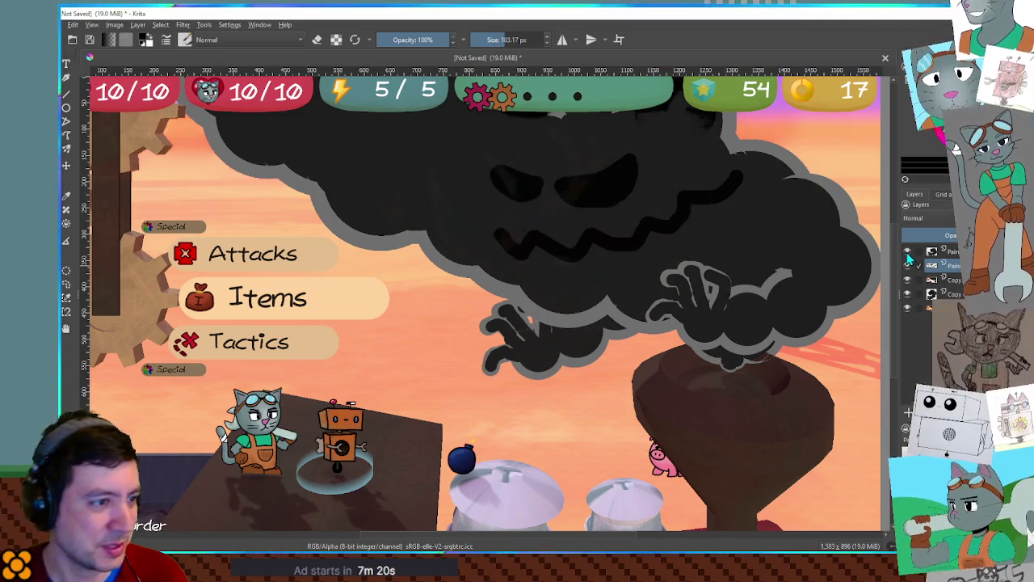
mouse_move(937, 252)
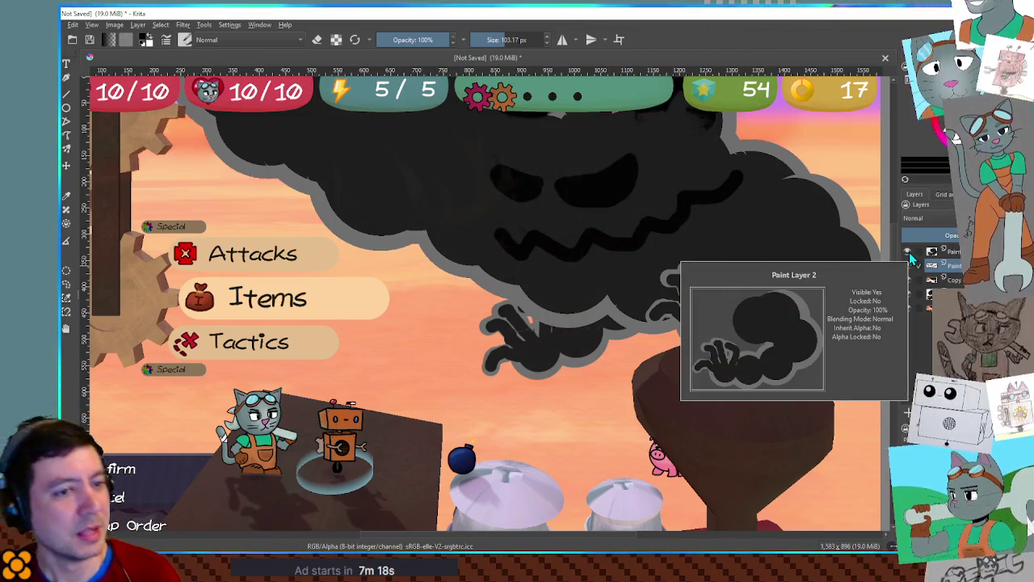
left_click(908, 251)
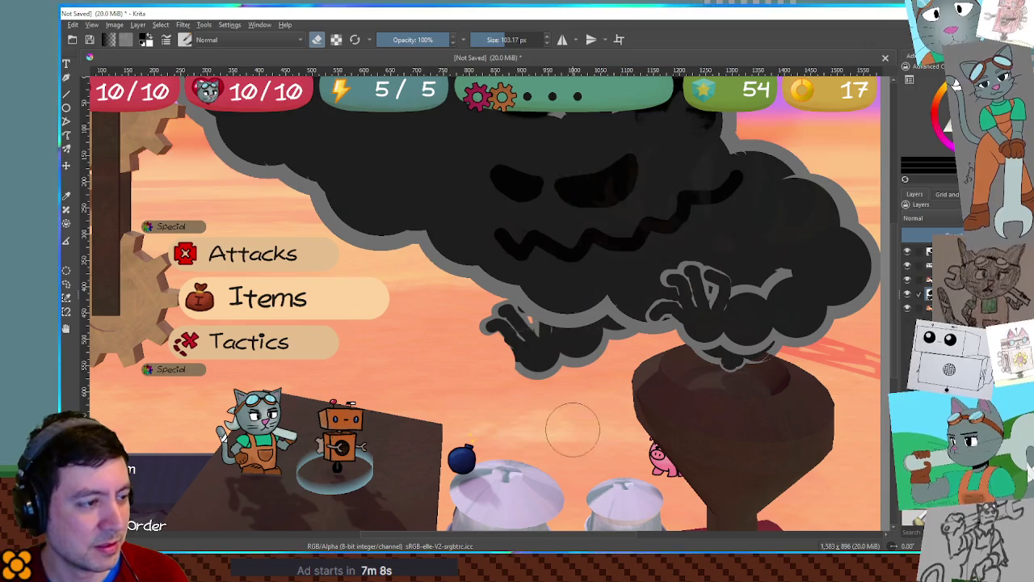
Zoom in on the left claw, shrink the brush to 68 px for touch-ups, then zoom back out.
scroll(515, 356, "up", 5)
key("bracketleft")
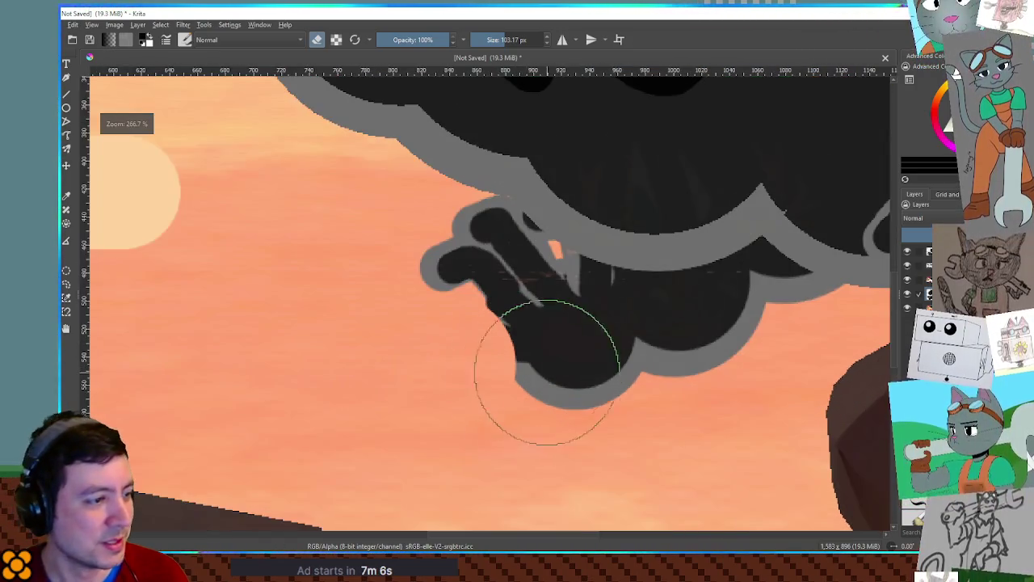
key("bracketleft")
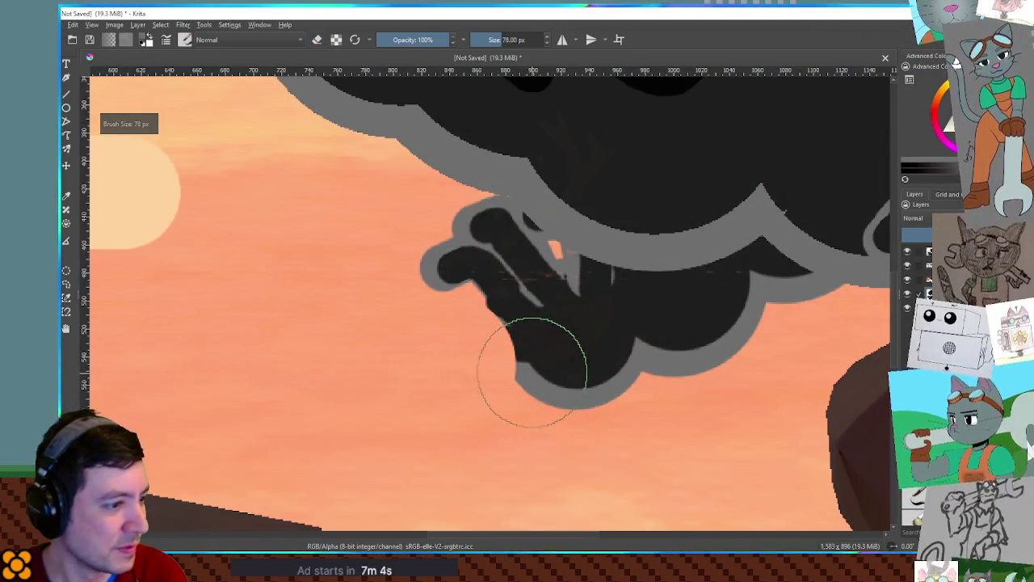
key("bracketleft")
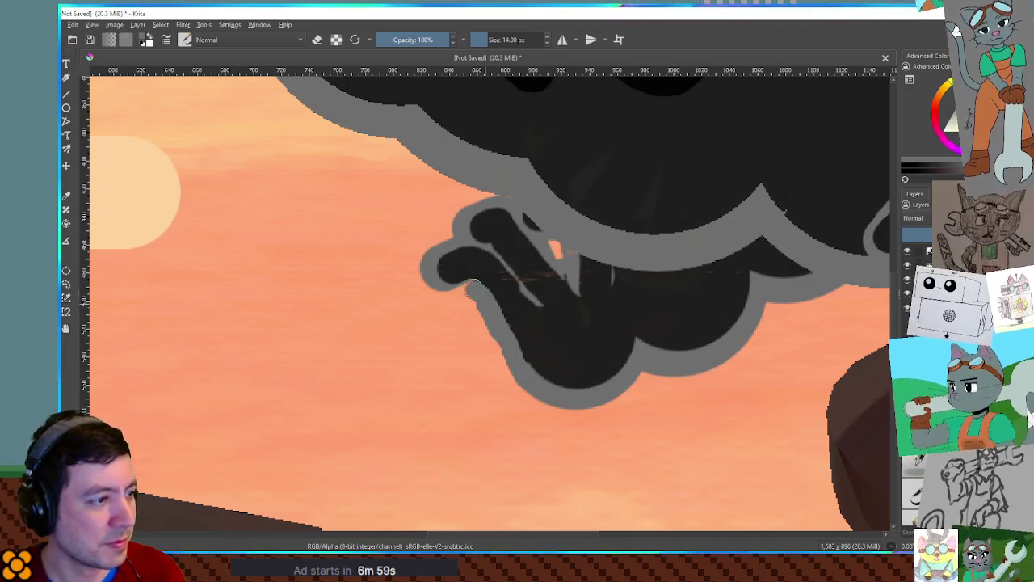
scroll(438, 292, "down", 5)
scroll(565, 307, "down", 1)
scroll(733, 321, "up", 2)
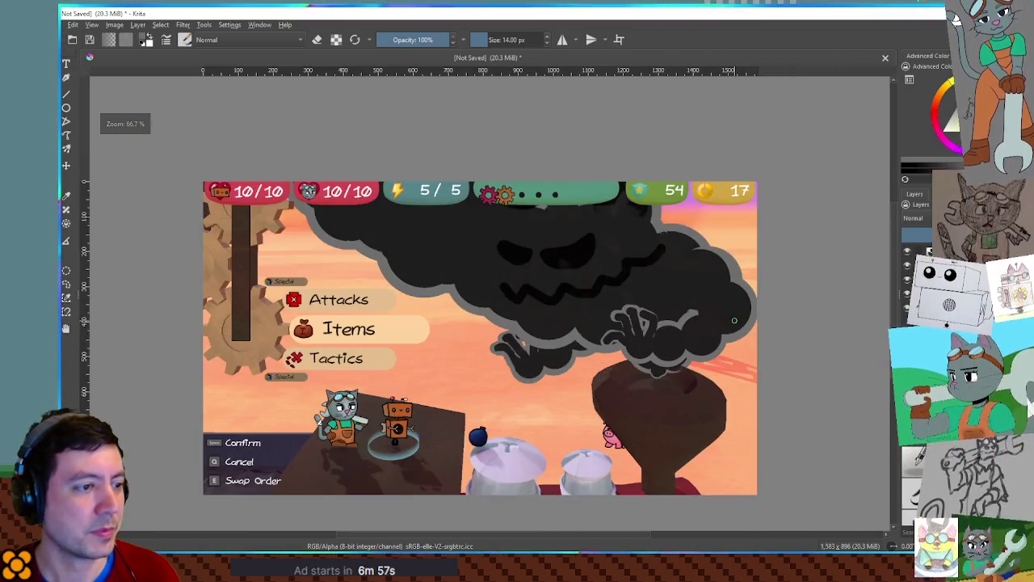
Reset the canvas to 0° rotation and 100% zoom, enlarge the brush to 18 px for dome outlines, and return to Godot.
key("4")
key("5")
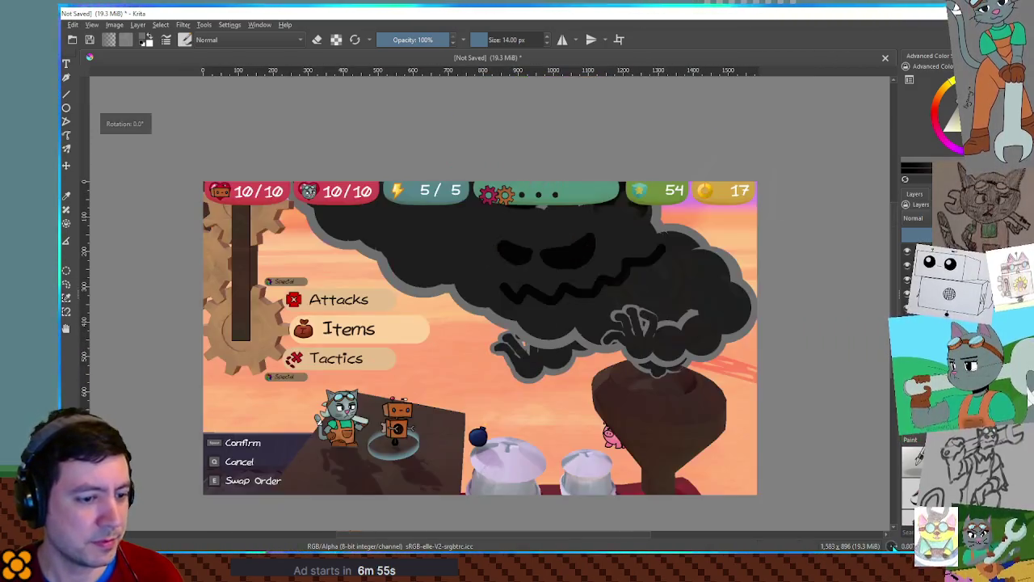
key("1")
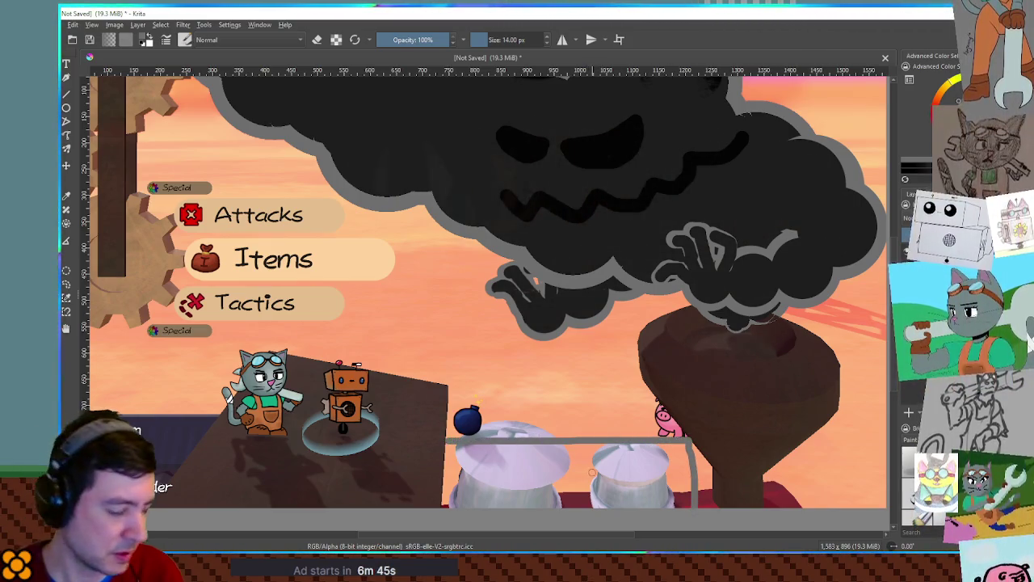
key("bracketright")
key("bracketright")
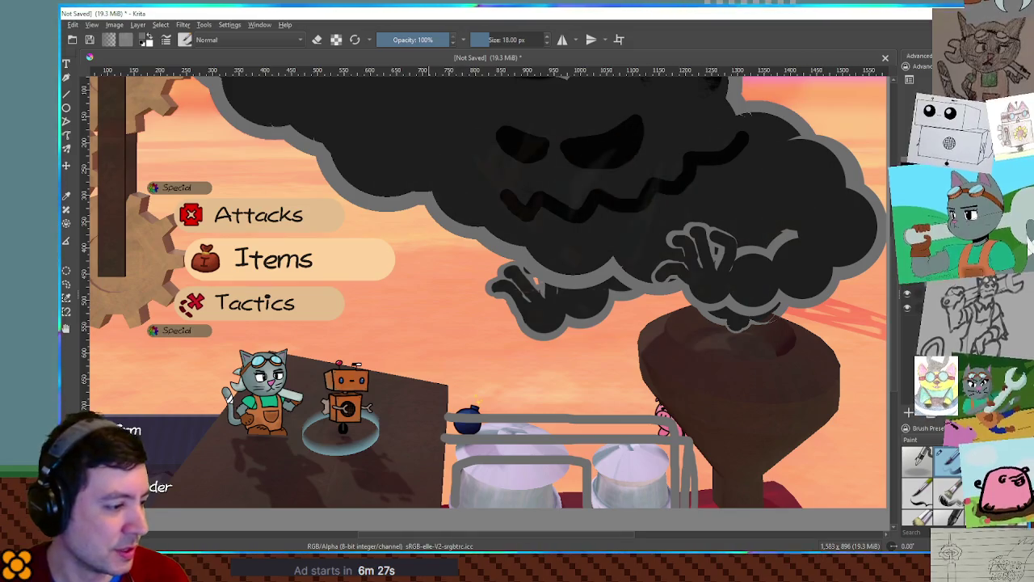
key("alt+Tab")
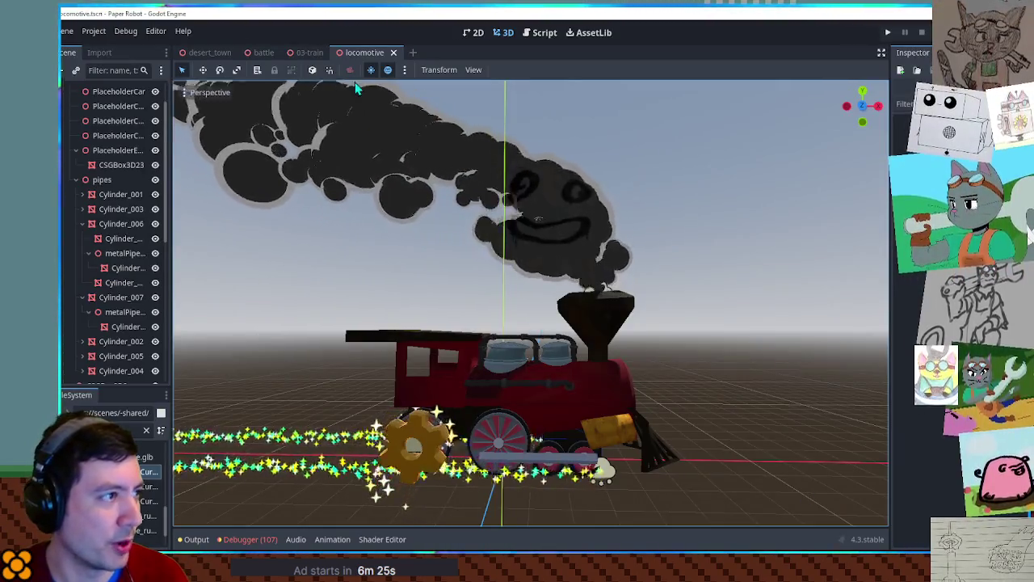
Open TODO.txt in the Script editor and delete the 'Attacks from background' line.
left_click(542, 32)
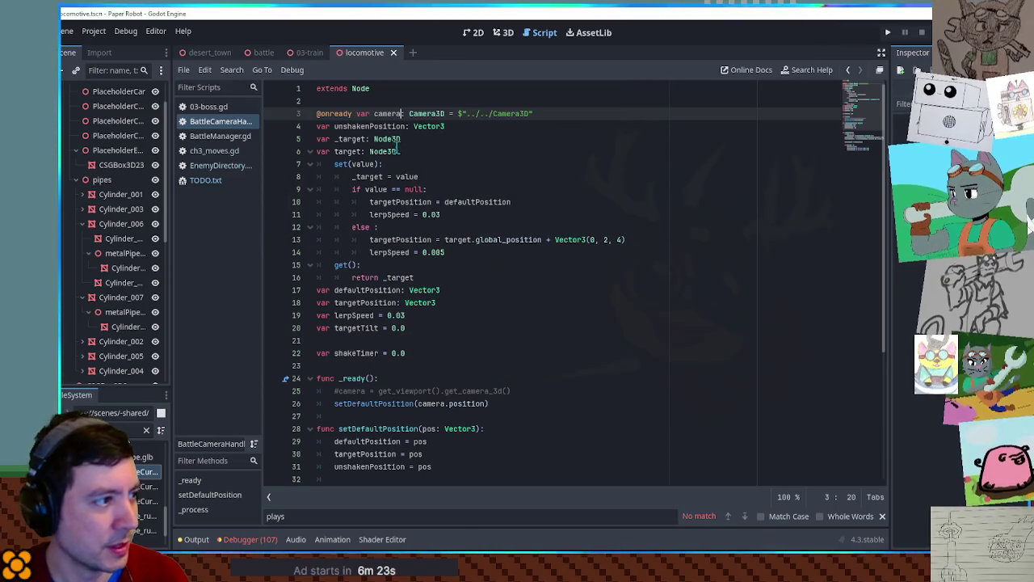
left_click(210, 179)
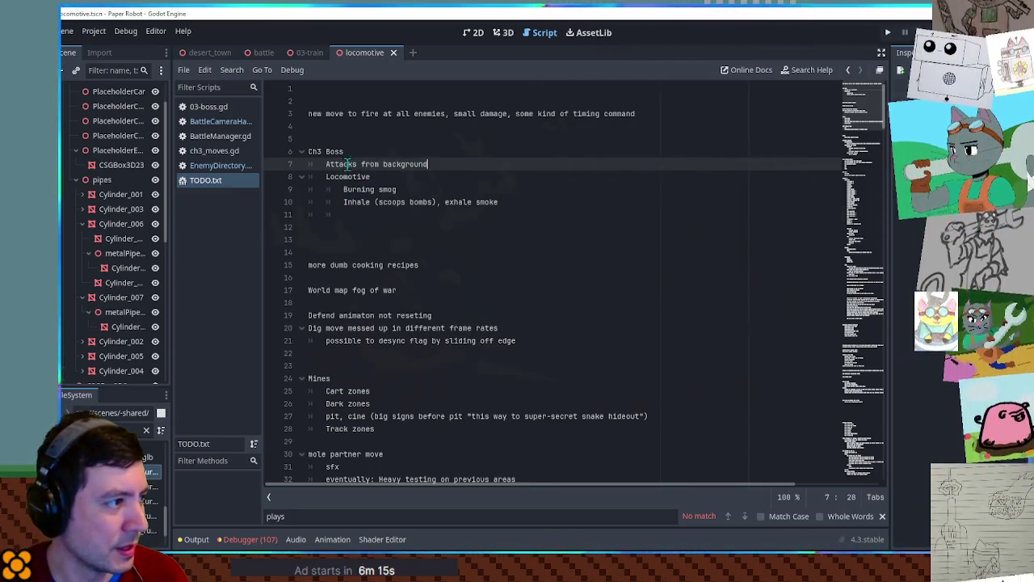
key("shift+Home")
key("BackSpace")
key("BackSpace")
key("BackSpace")
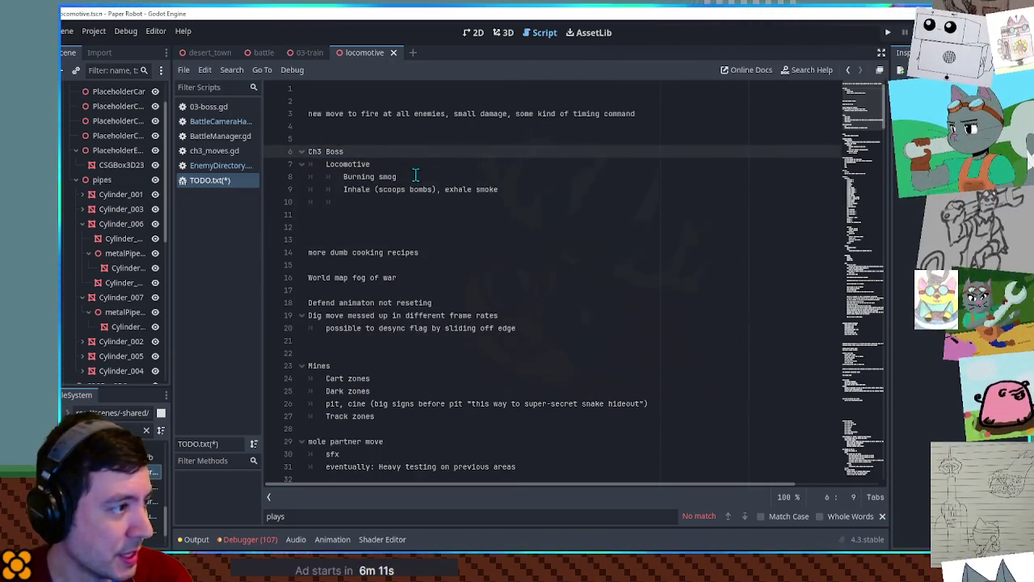
Replace 'exhale' with 'belch' on the Inhale line and move to the Burning smog line.
left_click(343, 189)
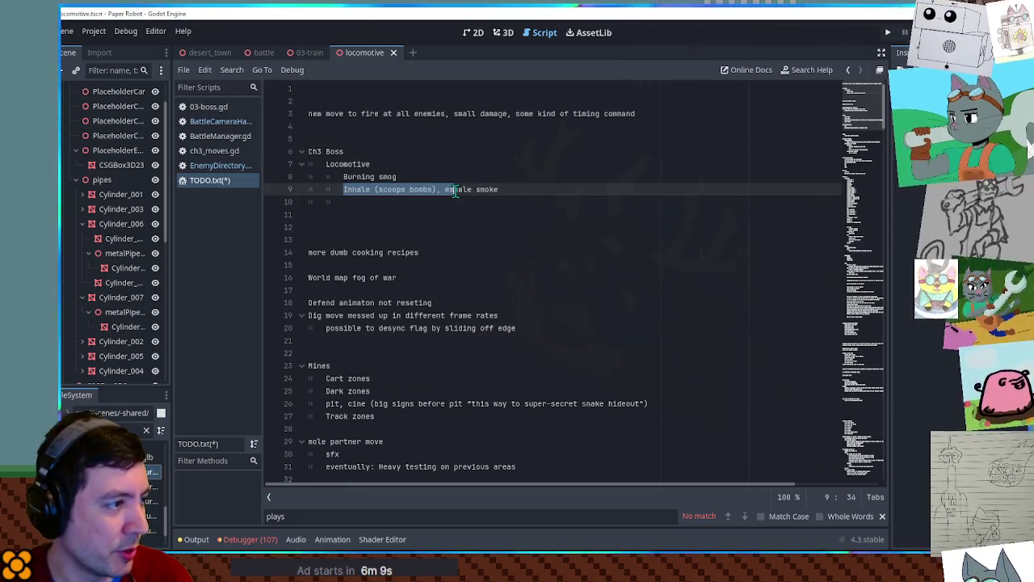
left_click_drag(437, 189, 400, 194)
left_click(533, 189)
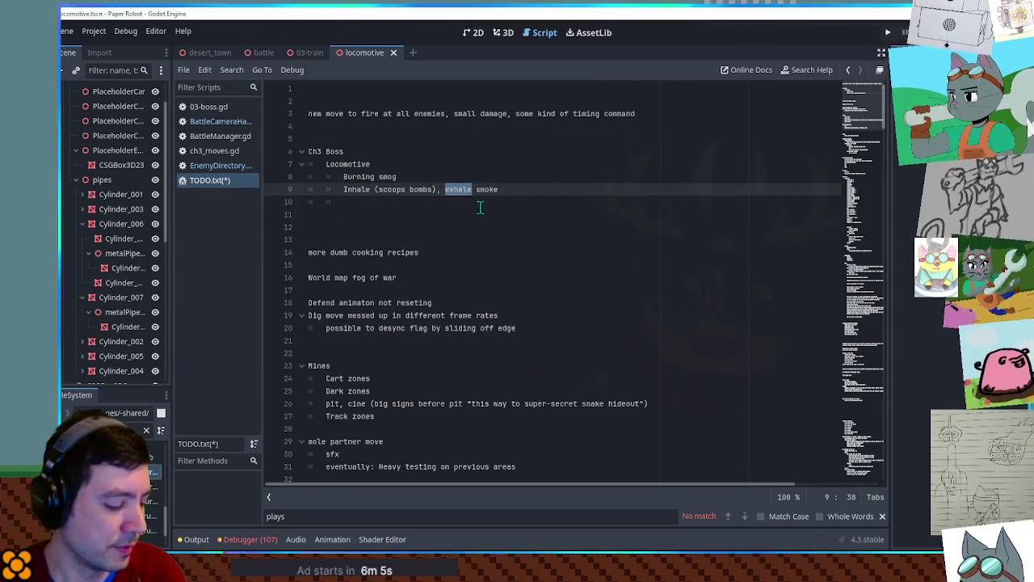
type("belch")
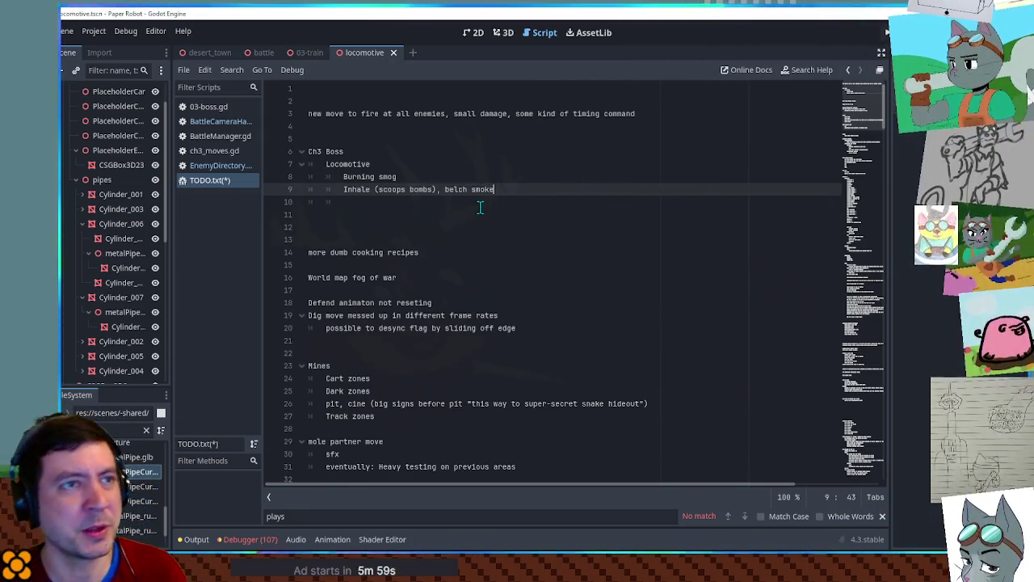
key("Up")
key("Down")
key("Down")
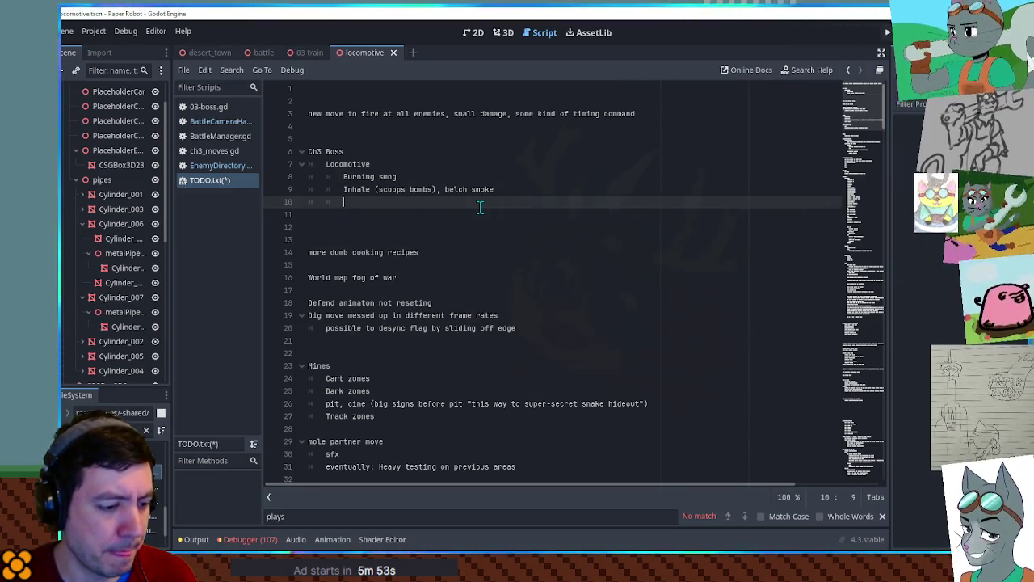
key("Up")
key("Up")
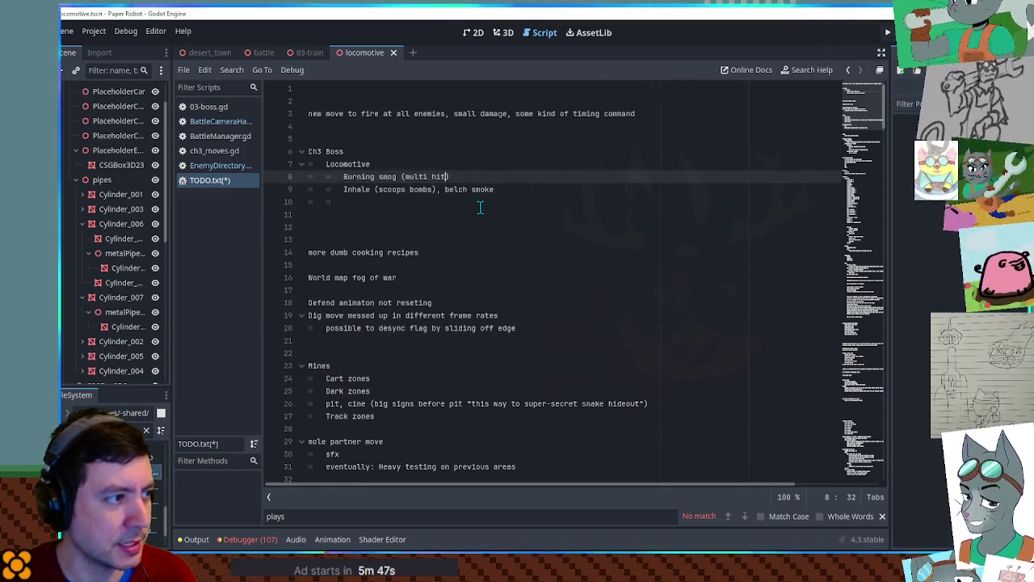
key("Down")
key("Down")
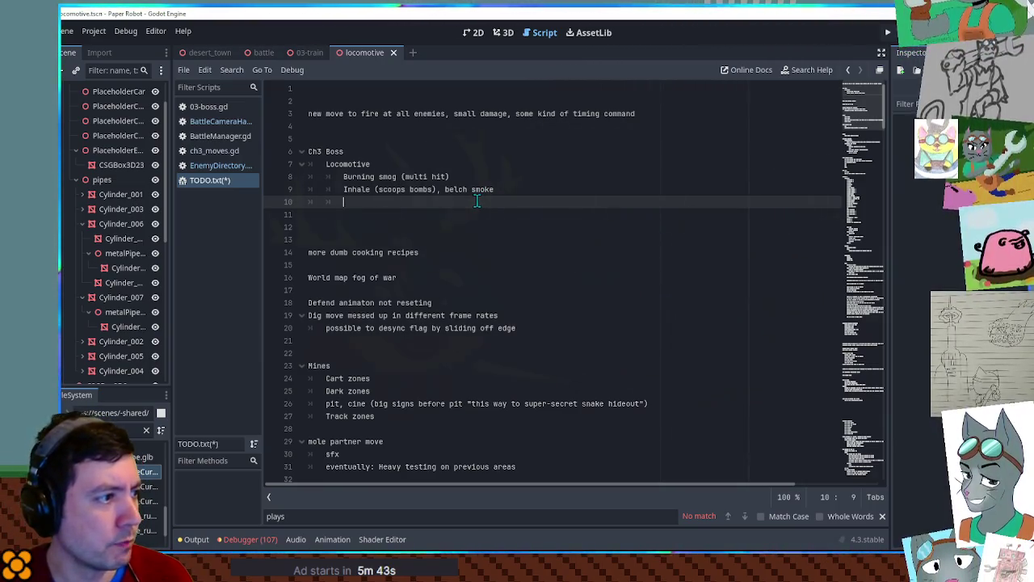
Open the 03-train scene in 3D and select both GPUParticlesAttractor nodes under SmokeAttractors.
left_click(307, 52)
left_click(505, 33)
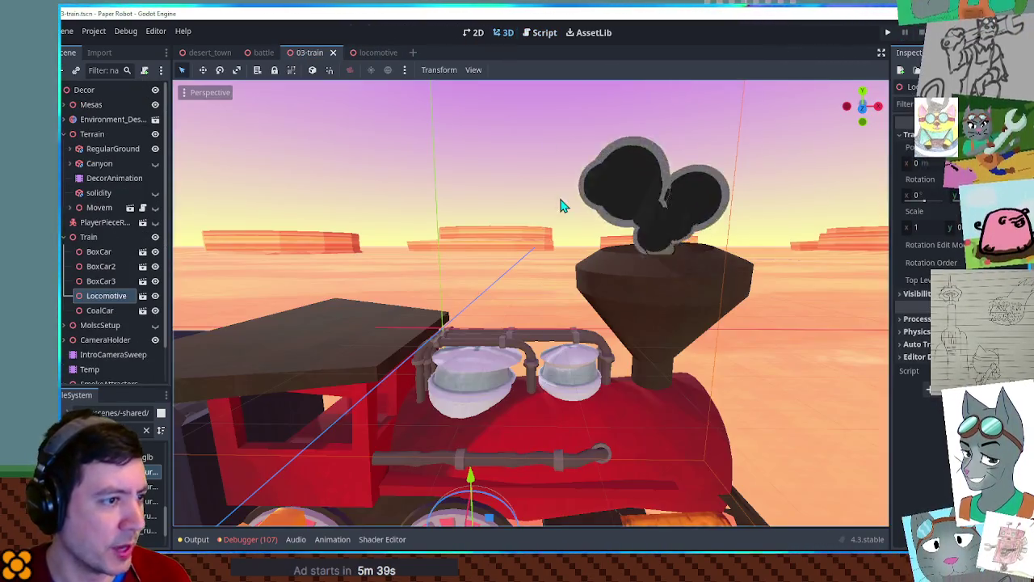
scroll(121, 323, "down", 2)
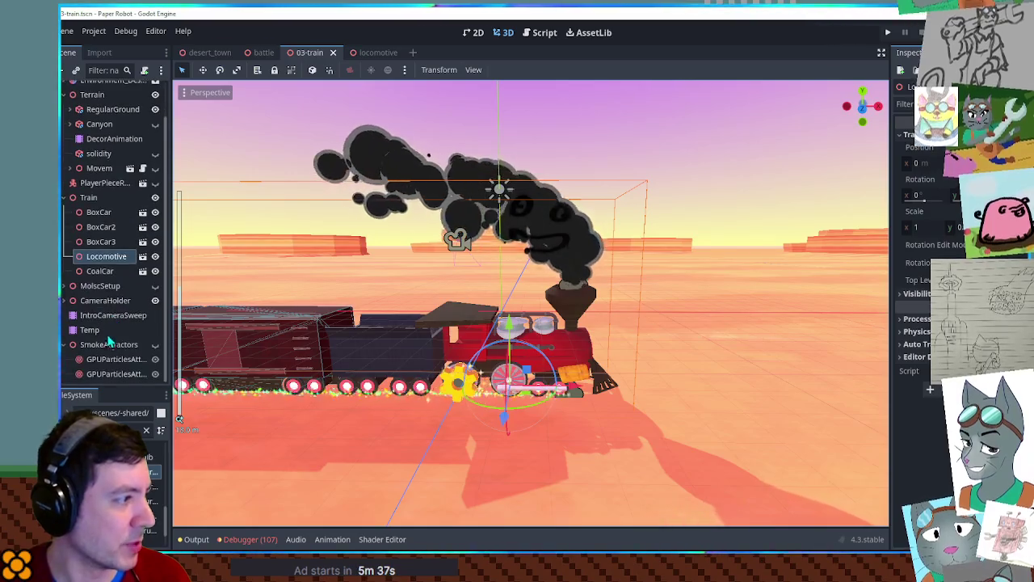
left_click(109, 344)
scroll(614, 272, "down", 5)
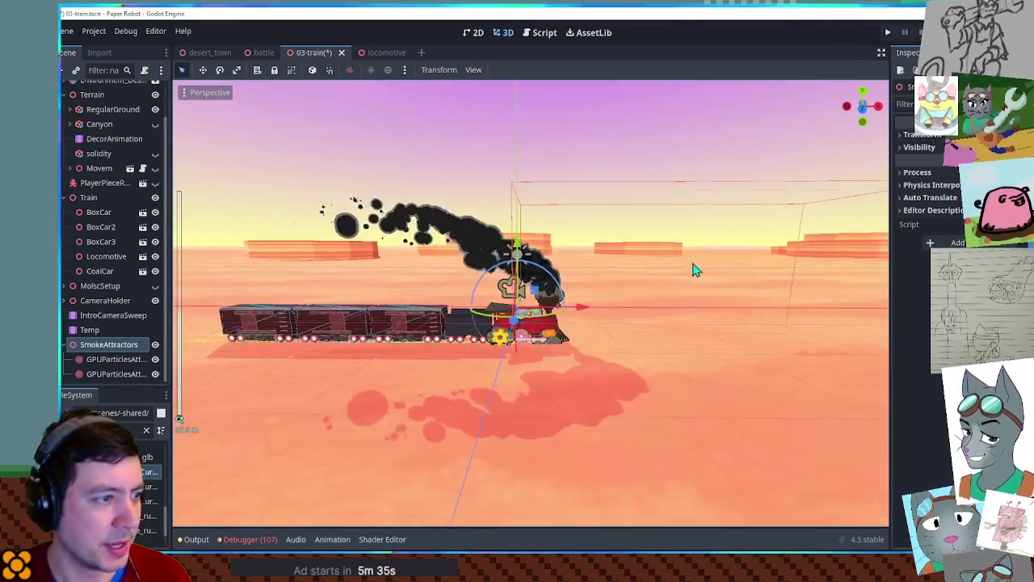
left_click(116, 361)
left_click(116, 374, "shift")
Move both attractors about 1.87 units right along X in front orthogonal view.
key("g")
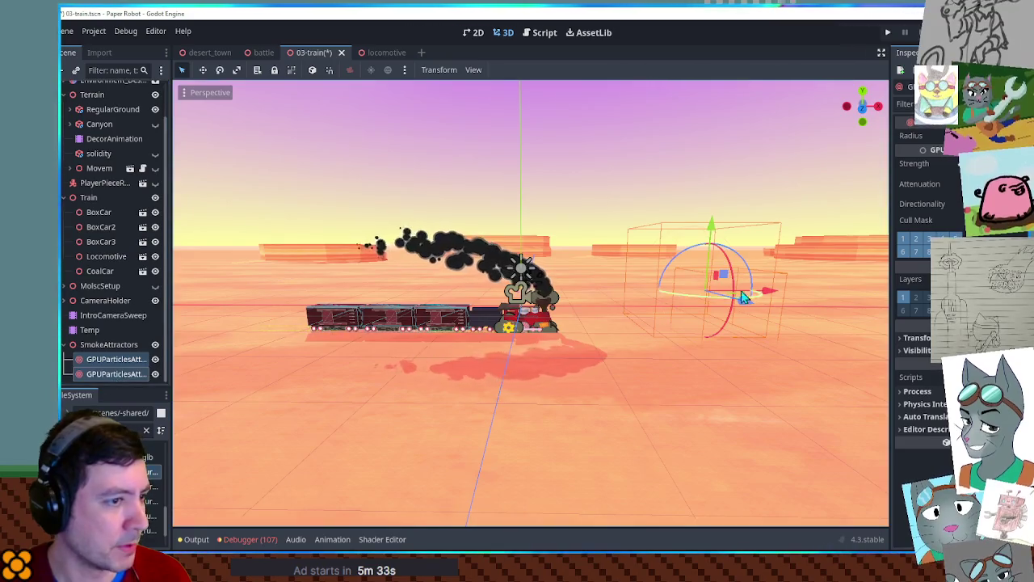
key("KP_1")
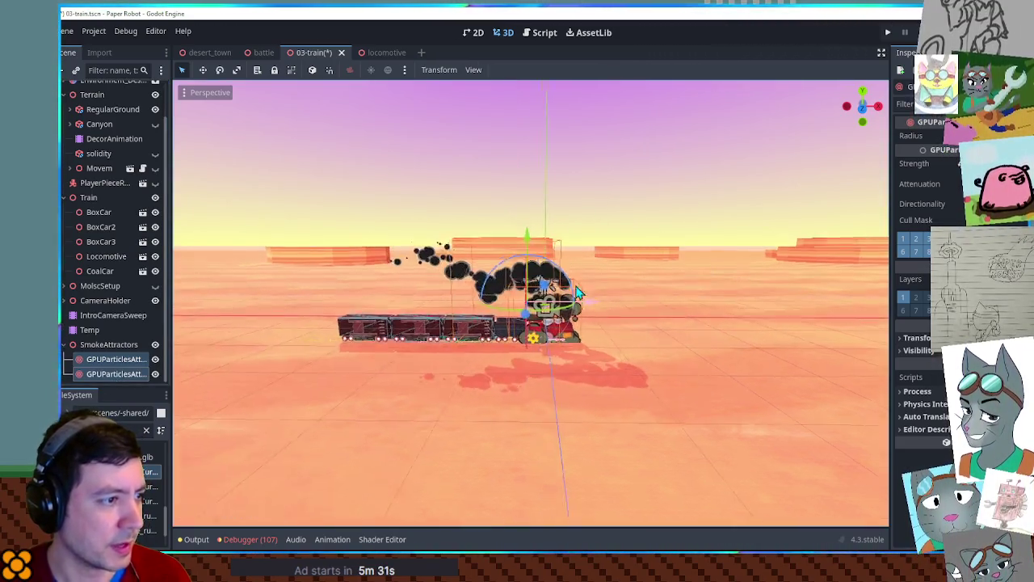
scroll(588, 283, "up", 3)
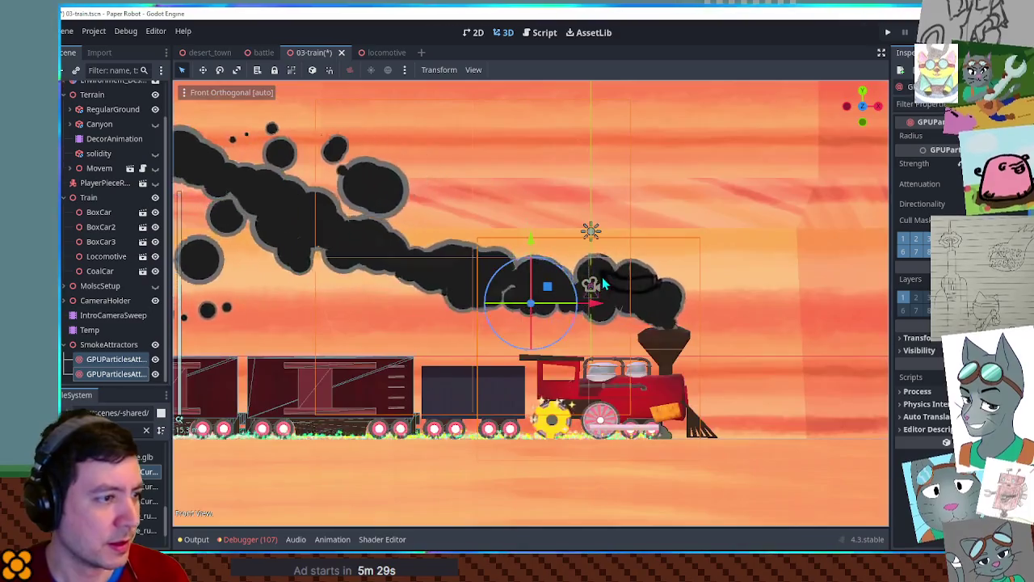
scroll(595, 299, "up", 3)
left_click_drag(597, 307, 658, 310)
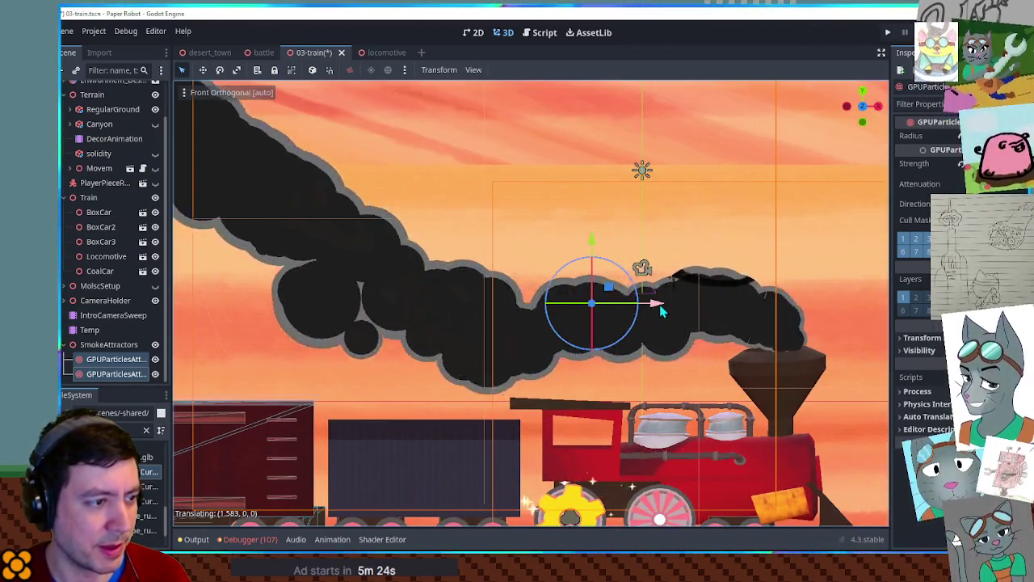
mouse_move(658, 309)
left_mouse_down()
mouse_move(670, 311)
mouse_move(665, 330)
mouse_move(611, 240)
mouse_move(556, 235)
left_mouse_up()
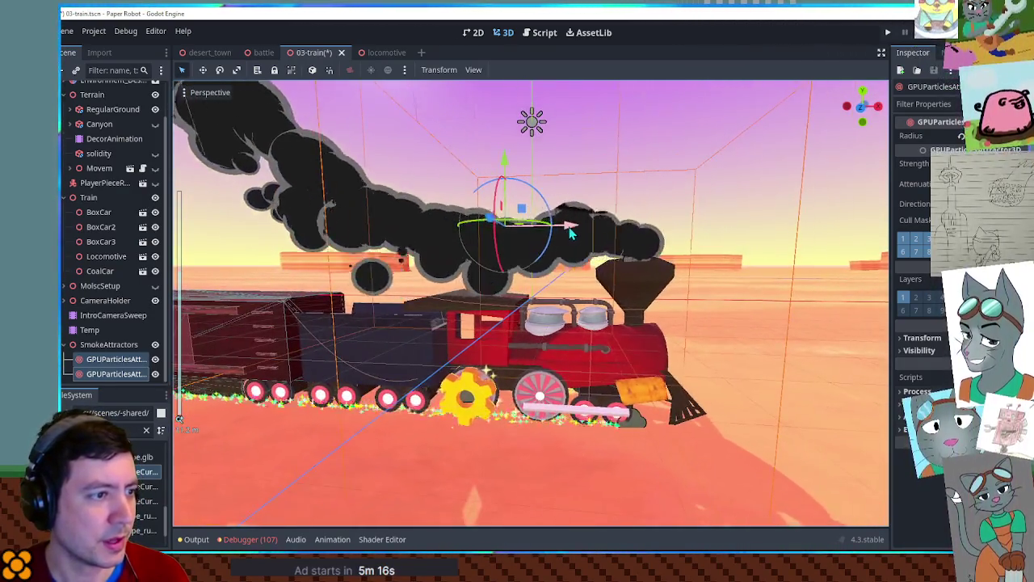
scroll(573, 234, "down", 3)
scroll(591, 233, "down", 5)
scroll(590, 234, "up", 6)
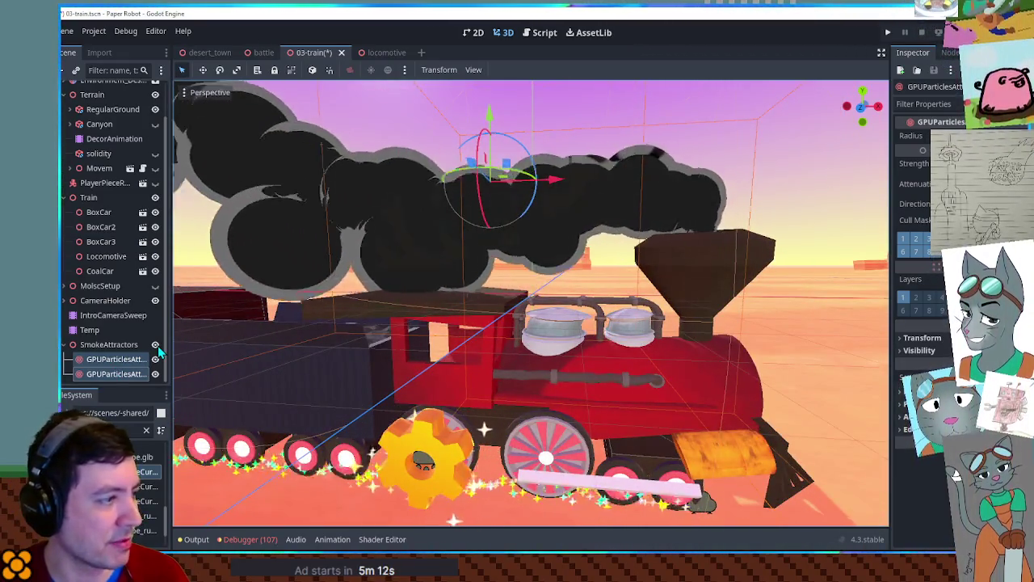
scroll(439, 277, "up", 3)
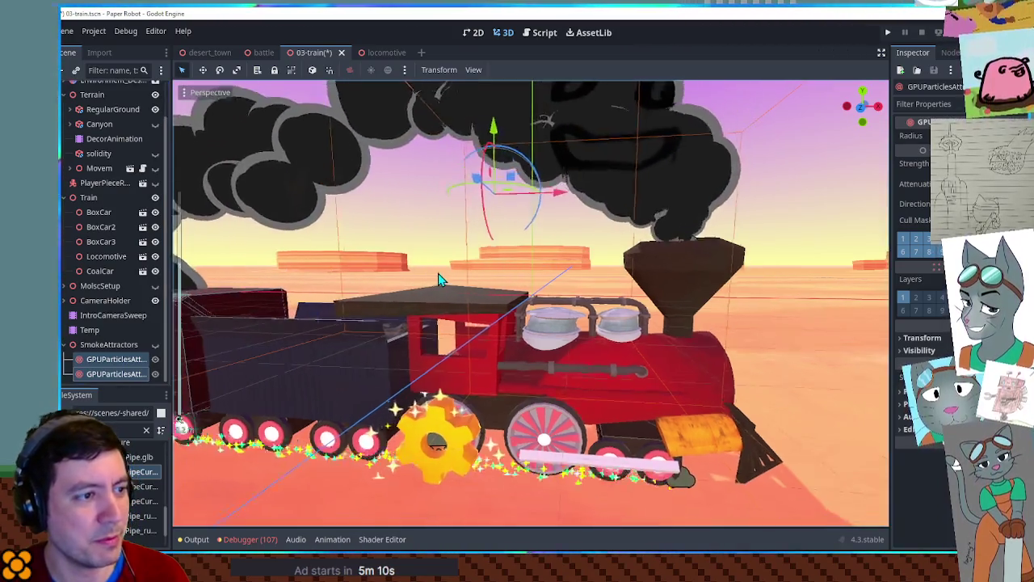
scroll(443, 338, "up", 3)
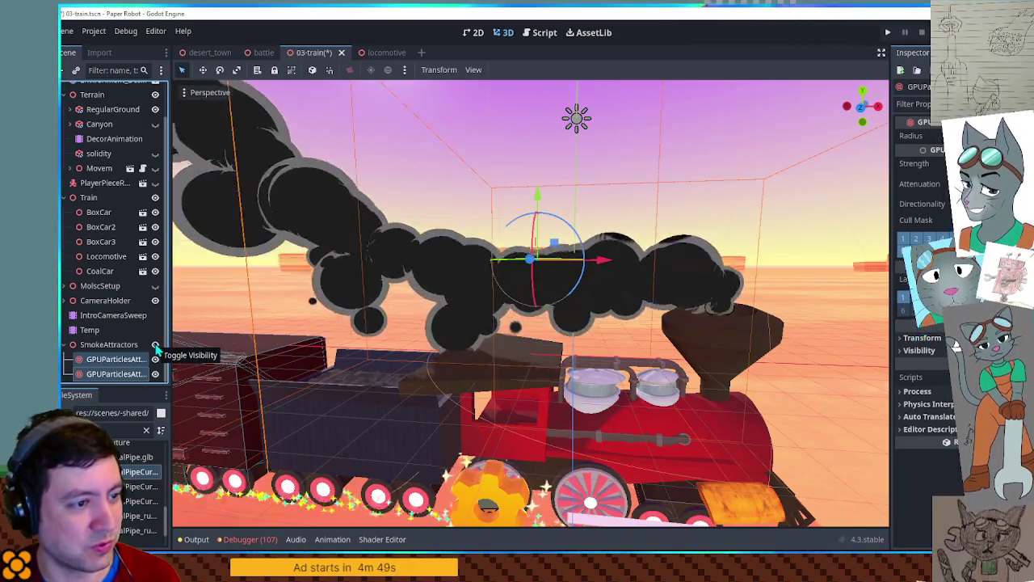
Toggle SmokeAttractors visibility and orbit the viewport to compare the smoke cloud with and without them.
left_click(156, 346)
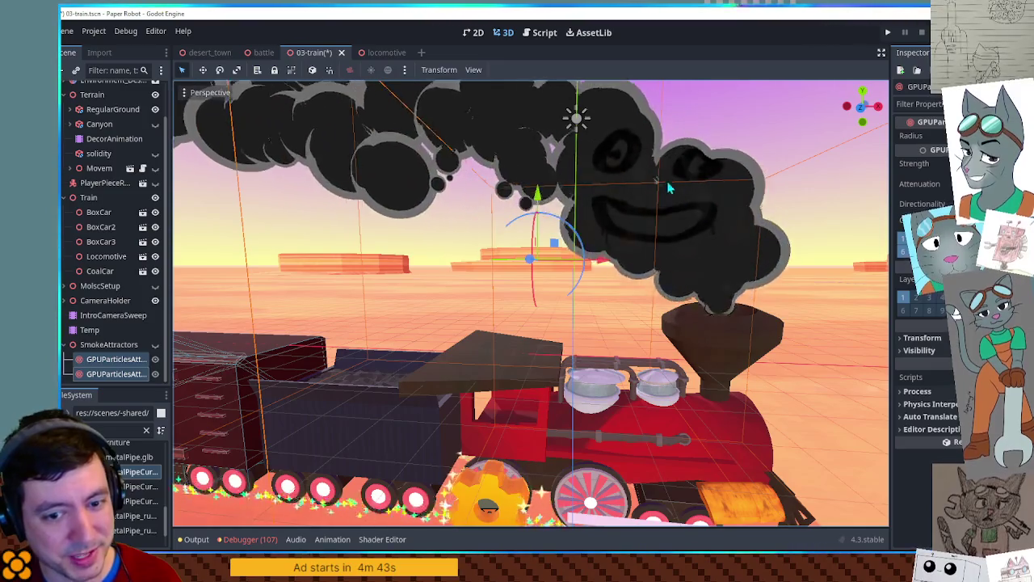
left_click_drag(659, 214, 533, 234)
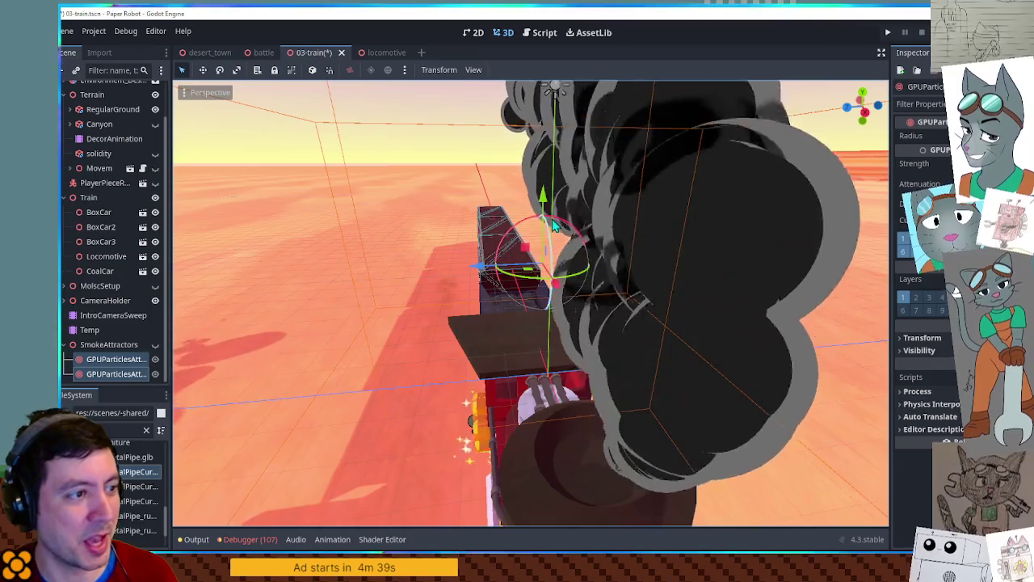
mouse_move(533, 234)
left_mouse_down()
mouse_move(688, 232)
mouse_move(687, 242)
mouse_move(633, 216)
mouse_move(257, 268)
left_mouse_up()
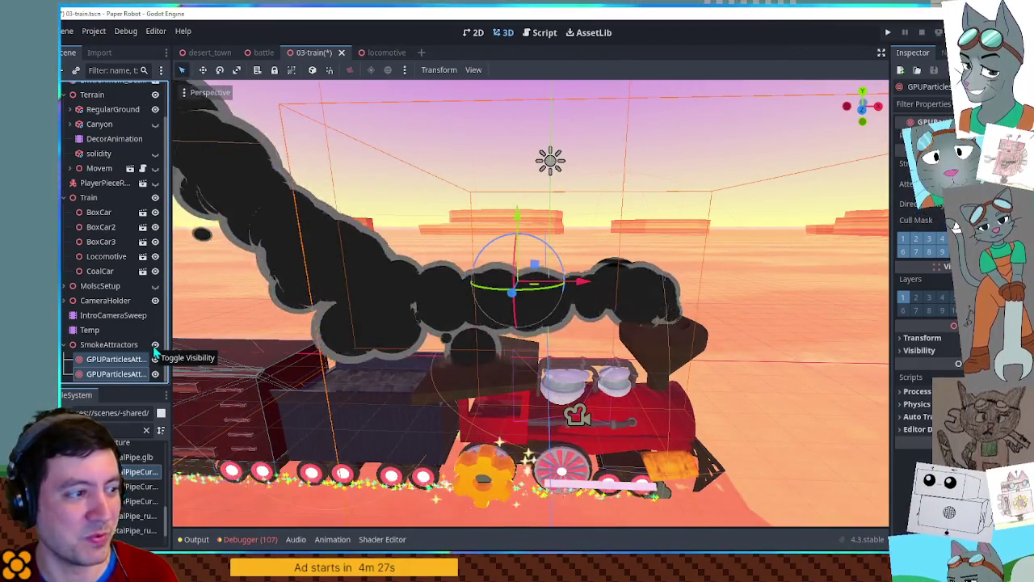
left_click(155, 347)
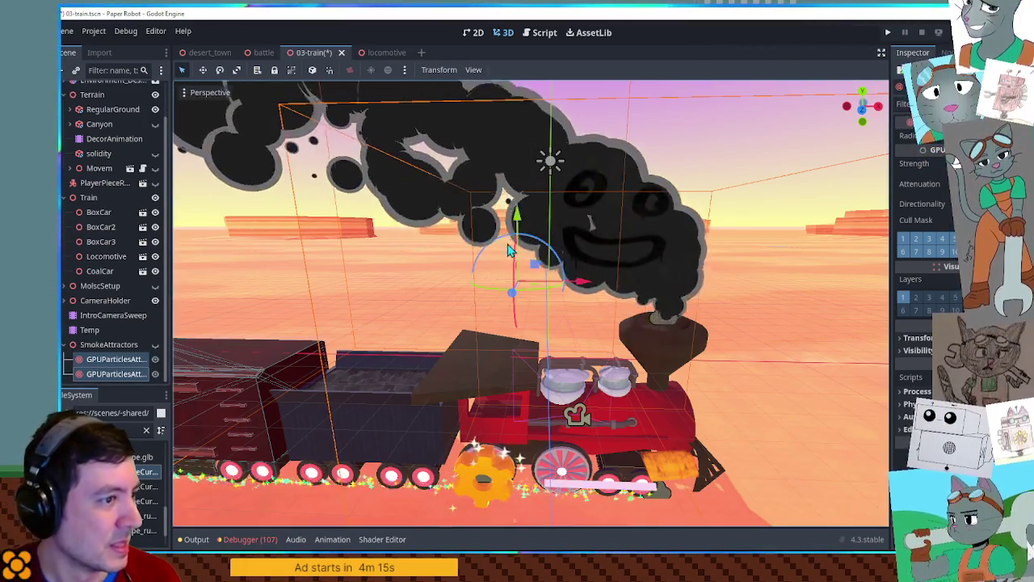
scroll(485, 243, "up", 3)
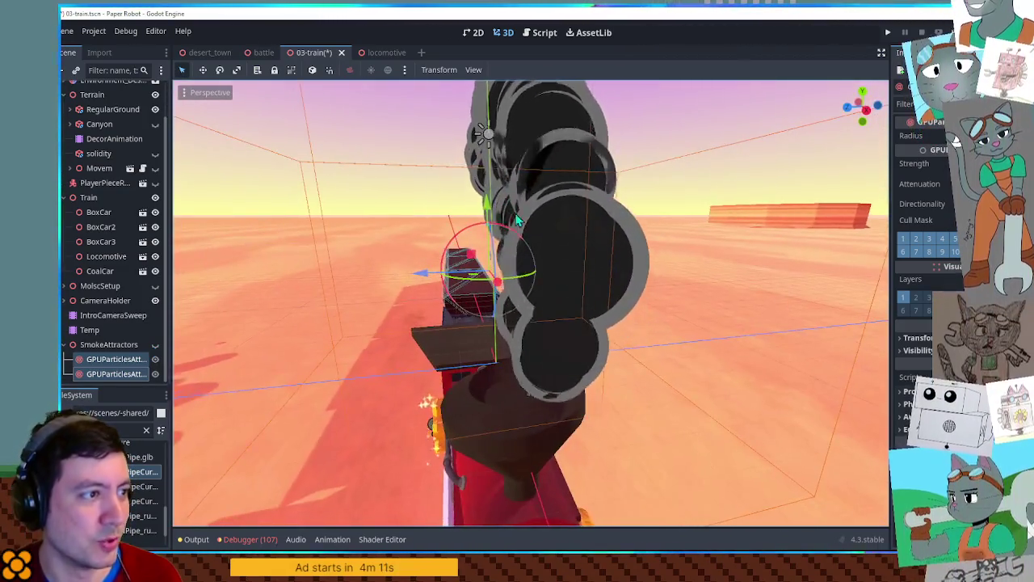
scroll(531, 311, "up", 3)
mouse_move(532, 312)
left_mouse_down()
mouse_move(660, 293)
mouse_move(640, 271)
mouse_move(622, 279)
left_mouse_up()
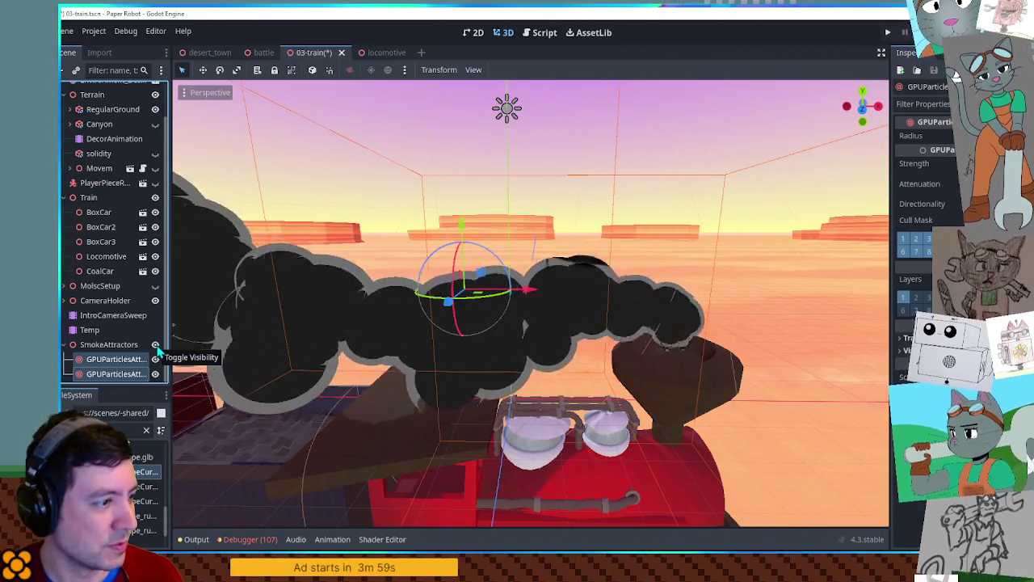
left_click(155, 345)
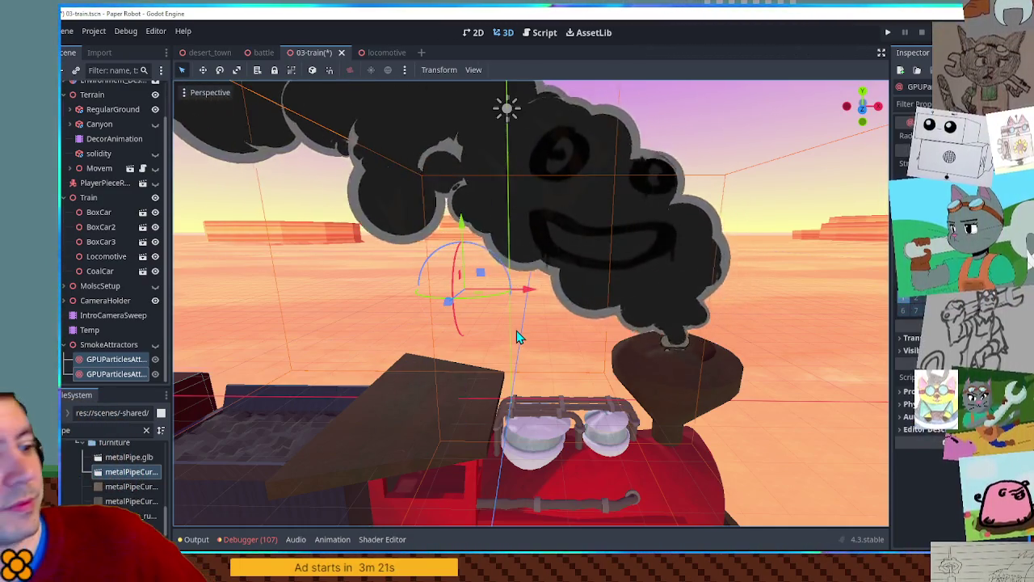
Toggle SmokeAttractors visibility, save the 03-train scene, and glance at TODO.txt before returning to Krita.
left_click(155, 345)
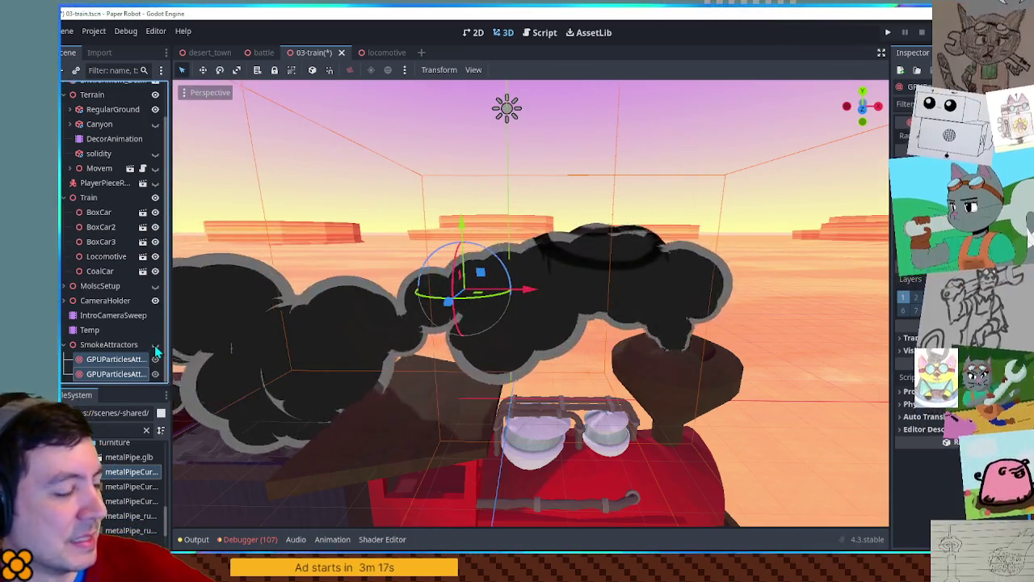
left_click(154, 344)
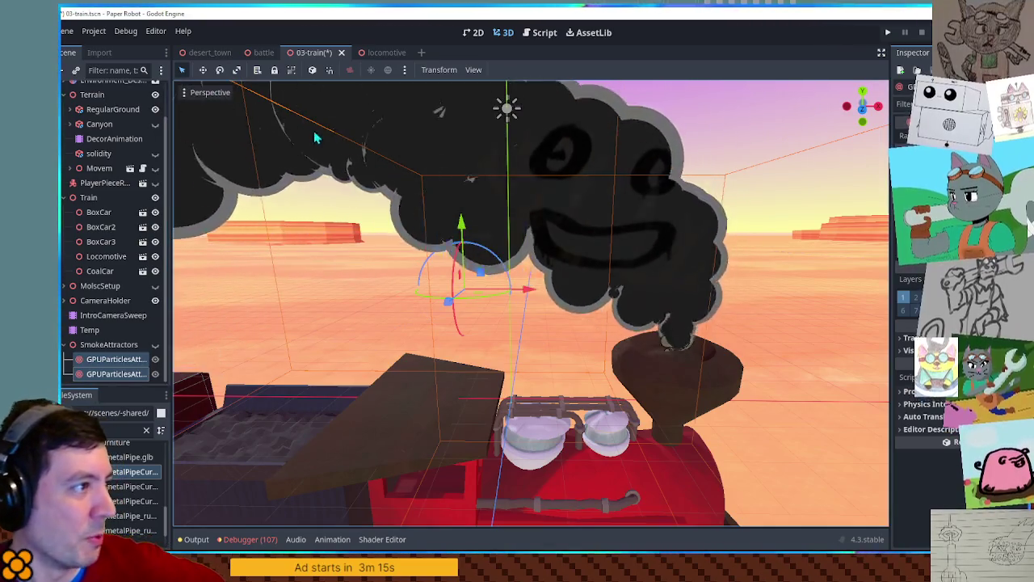
key("ctrl+s")
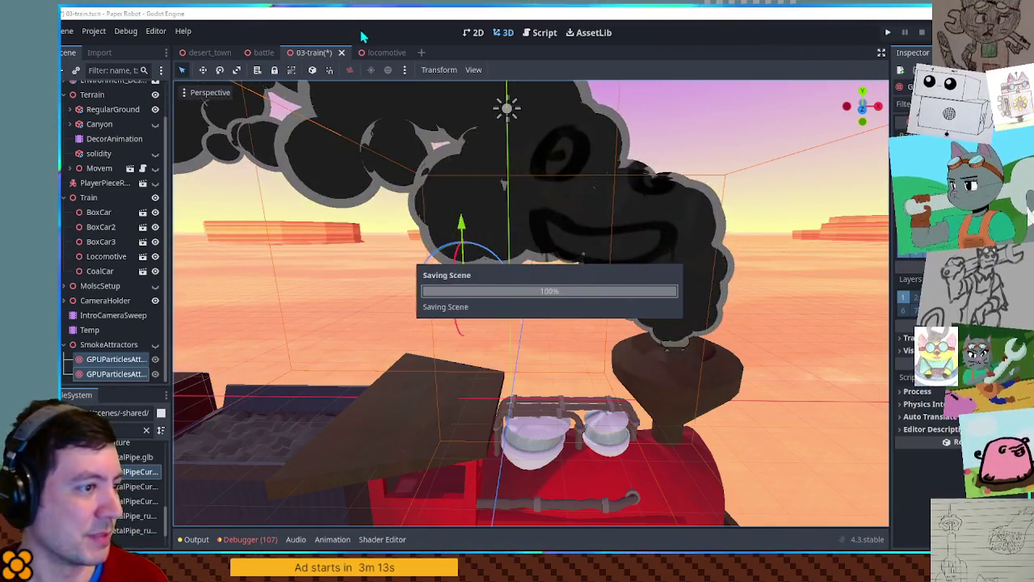
left_click(539, 35)
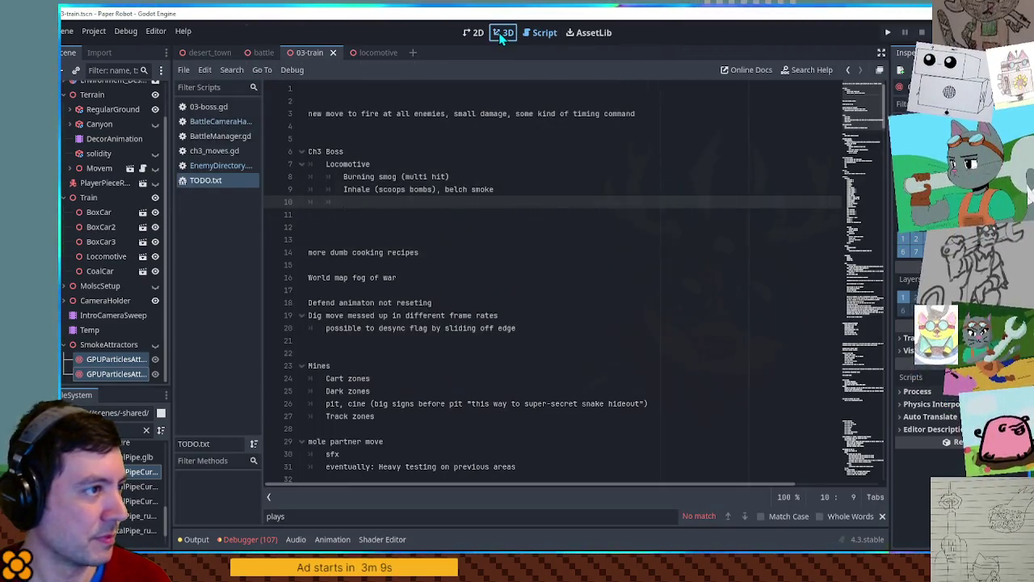
left_click(501, 32)
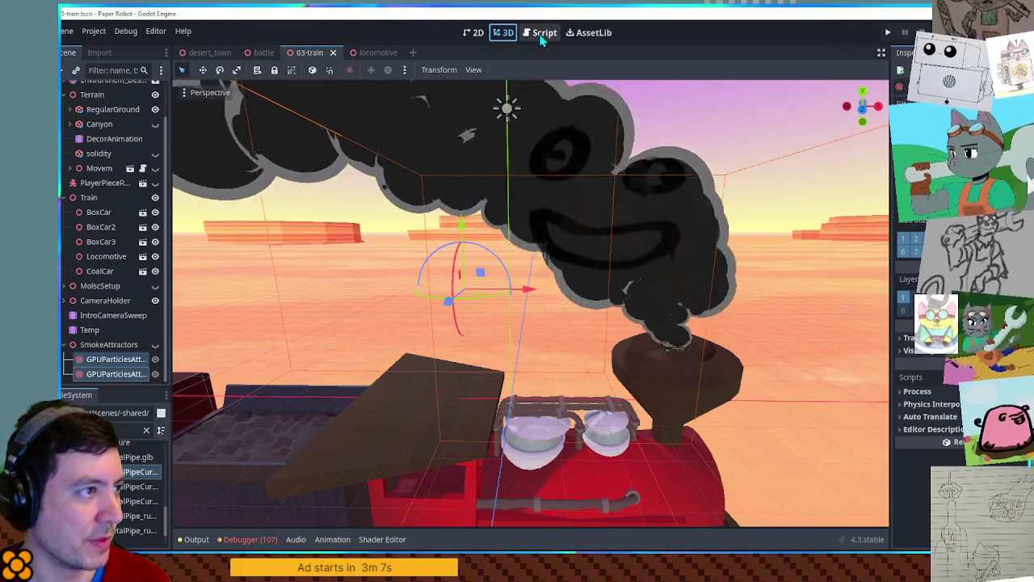
key("alt+Tab")
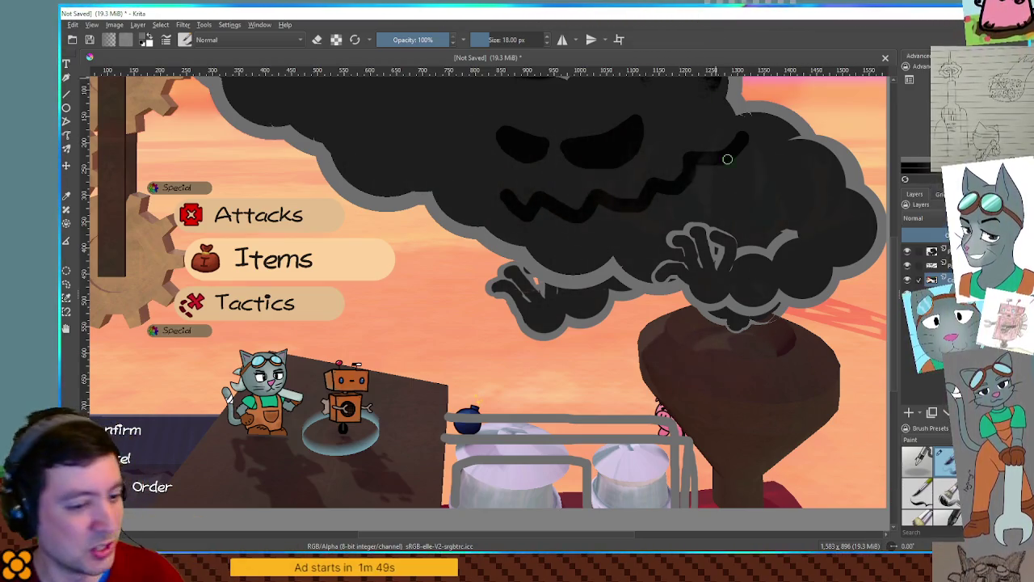
Switch from the Krita paint-over back to the Godot editor.
key("alt+Tab")
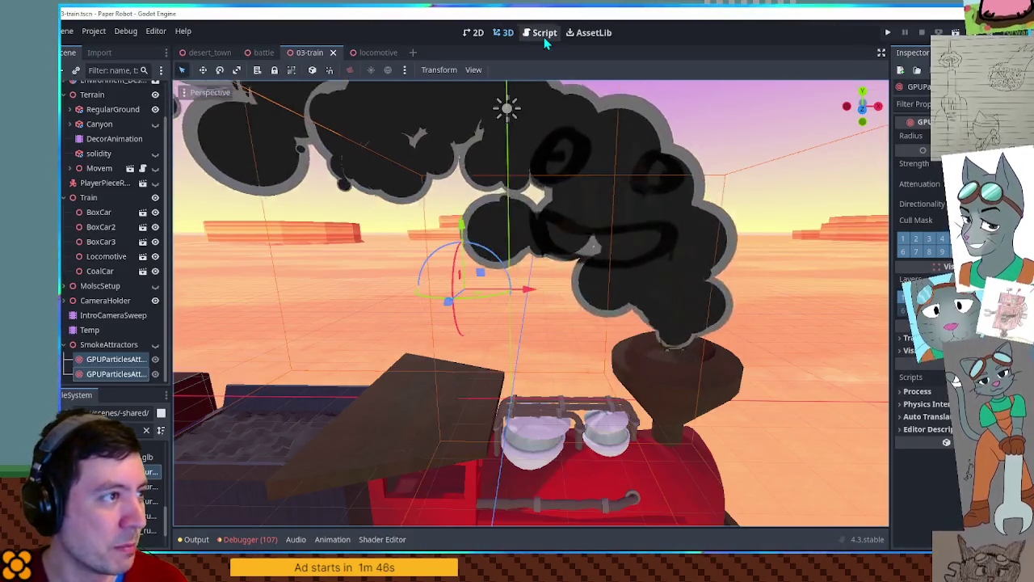
Add 'Fist smash (tell: holding fingers up matching countdown of windup)' and an indented 'alternate potential targets?' note to TODO.txt.
left_click(540, 33)
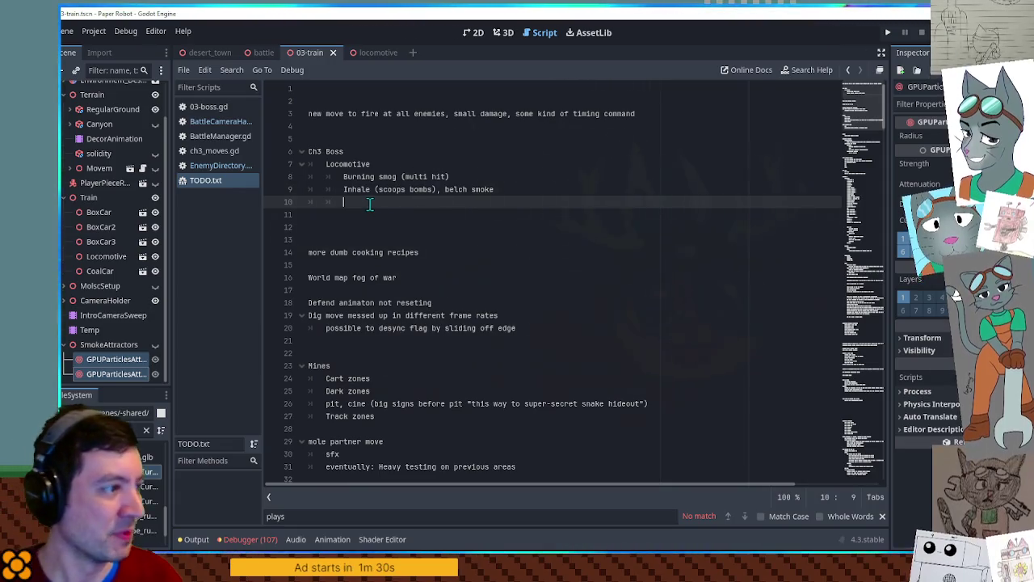
type("Fist smash")
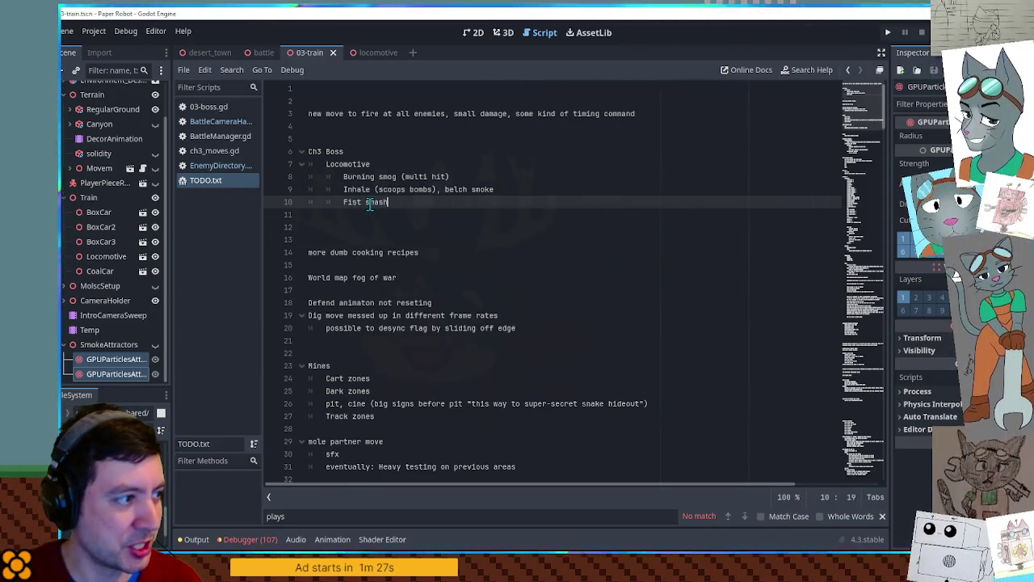
type("(")
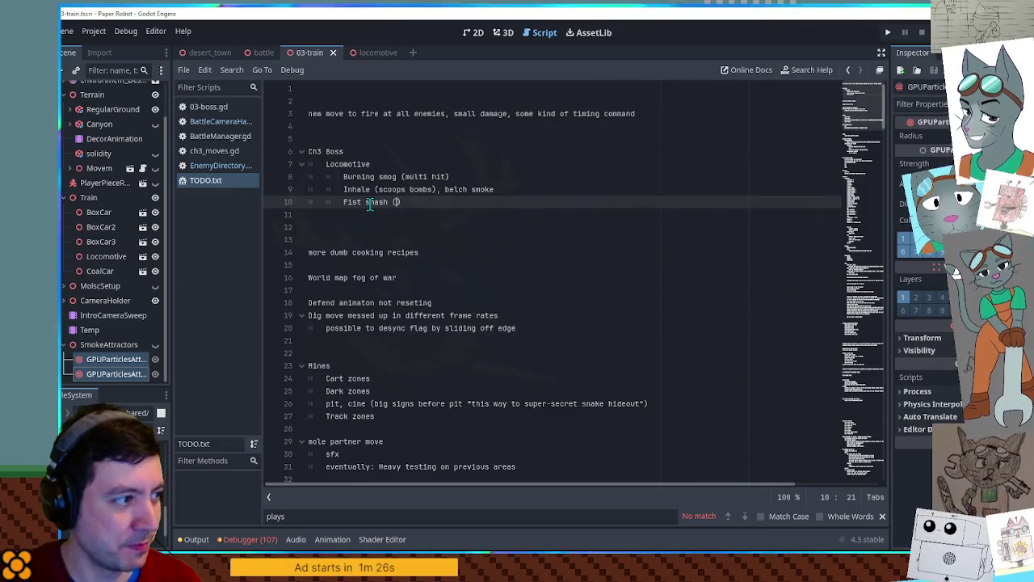
type("tell: ")
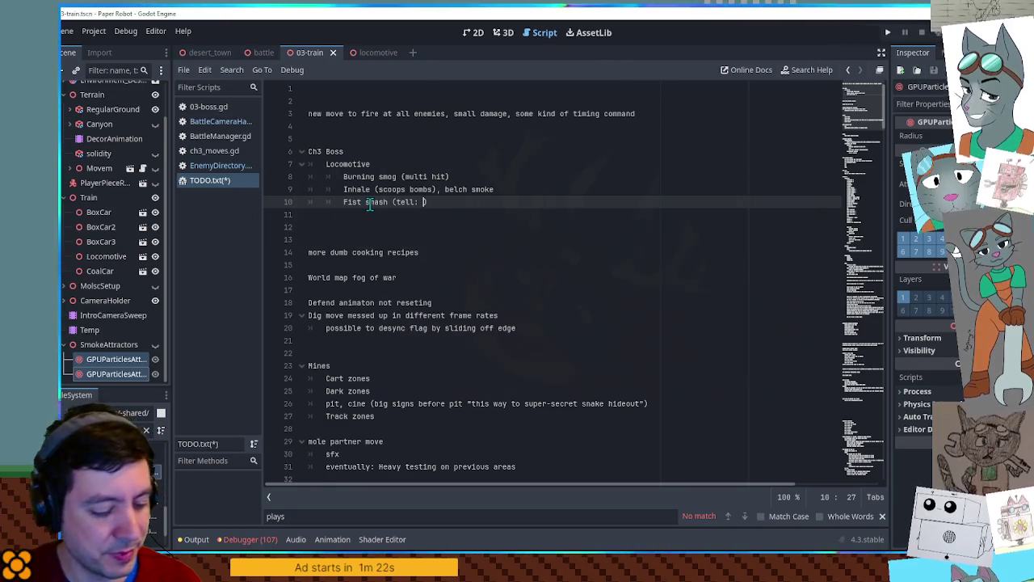
type("holding fingers up matching countdown of windup")
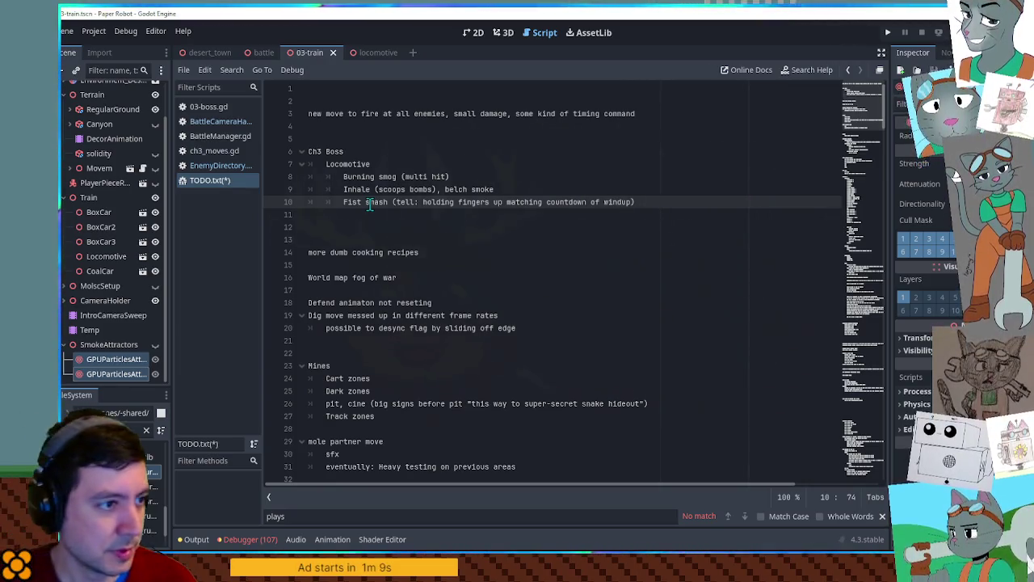
type(")")
key("Return")
key("Tab")
type("alternate po")
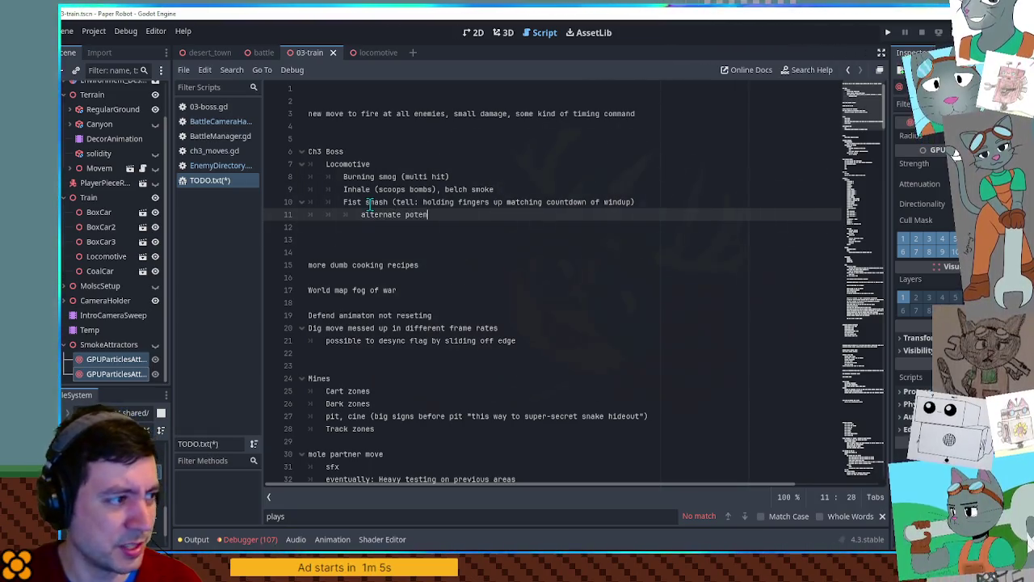
type("tential targets?")
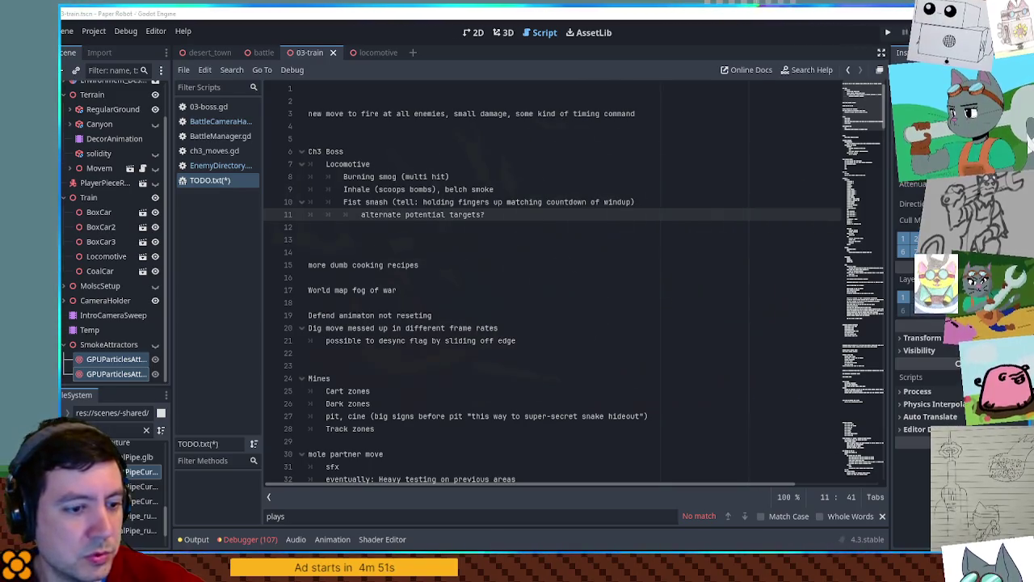
key("alt+Tab")
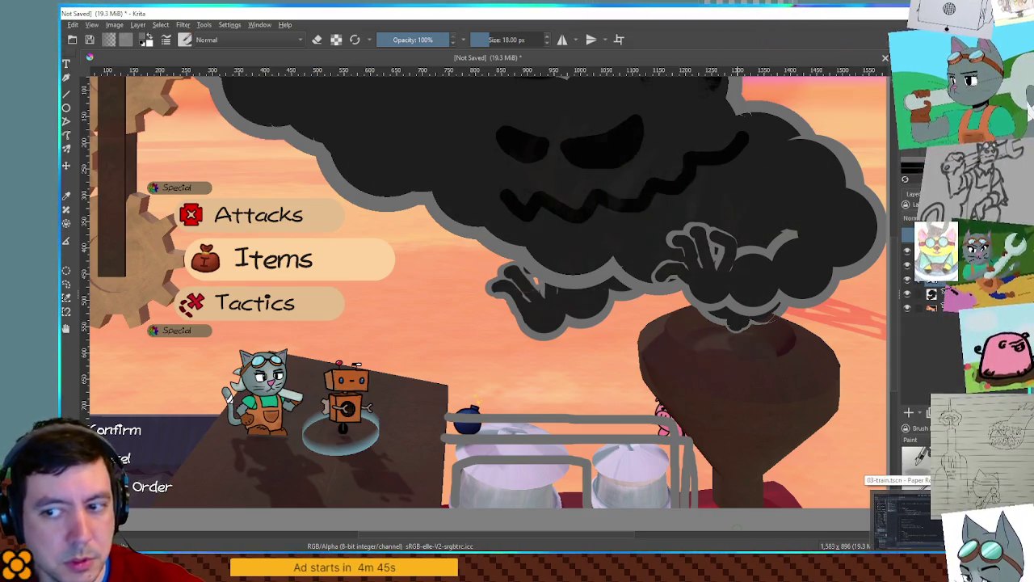
Return to Godot's 3D viewport showing the locomotive and its grinning smoke face.
left_click(900, 517)
left_click(473, 32)
left_click(540, 32)
left_click(504, 32)
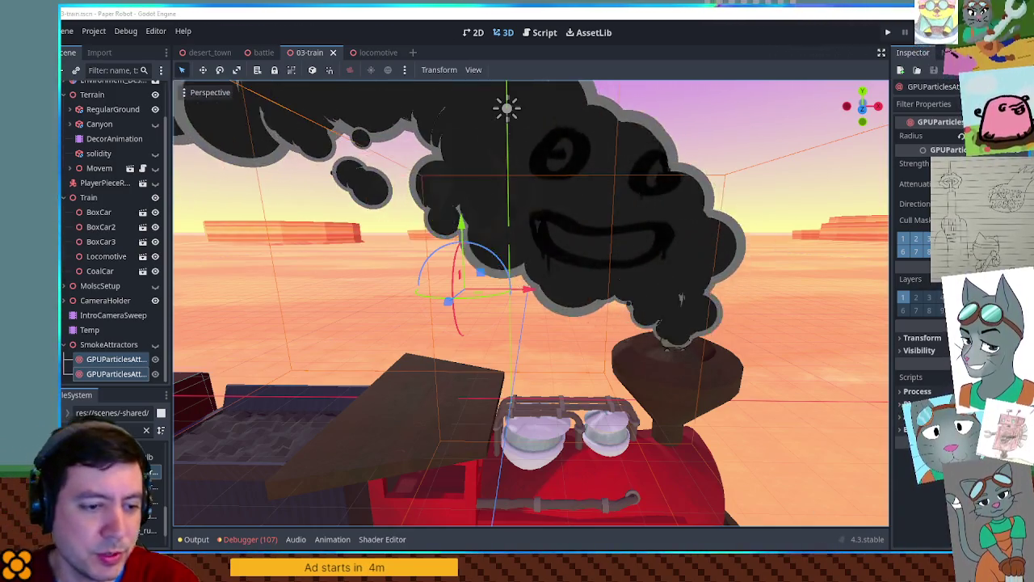
Glance at the Krita artwork, then return to Godot's 03-train scene with the smoke-cloud face.
key("alt+Tab")
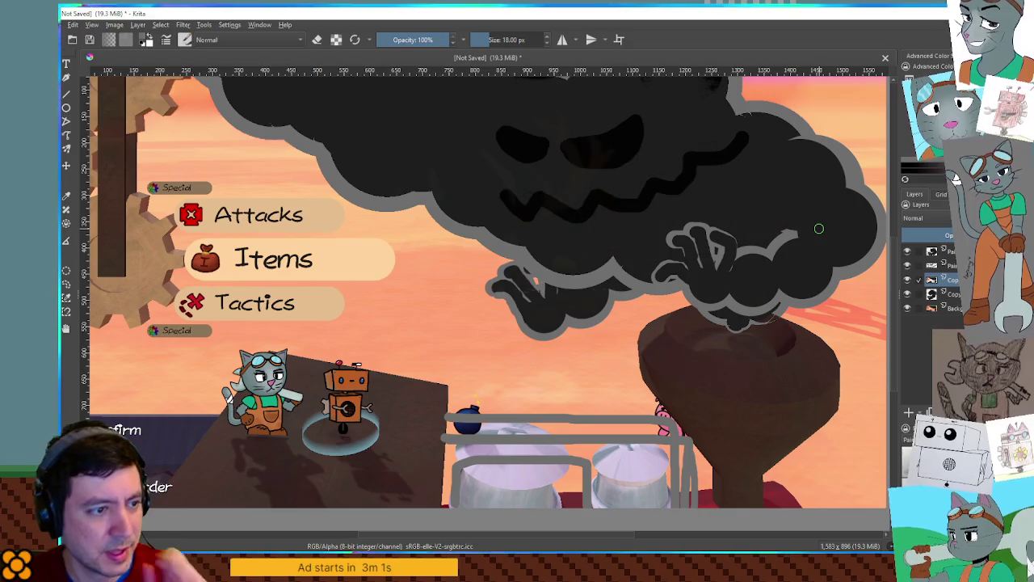
key("alt+Tab")
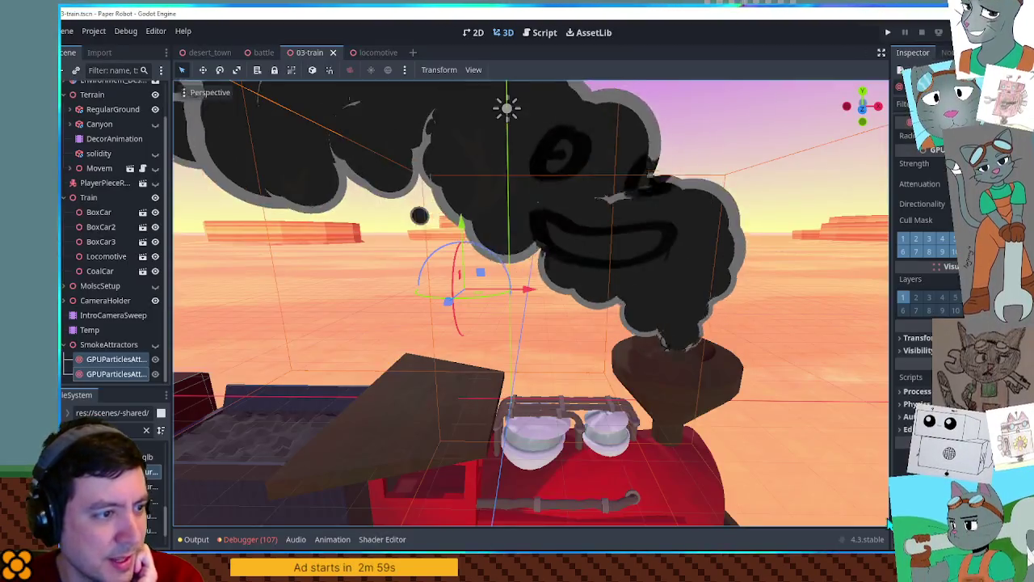
Inspect the locomotive's smokestack from several angles, then go to 03-train and the Krita paint-over.
left_click(378, 52)
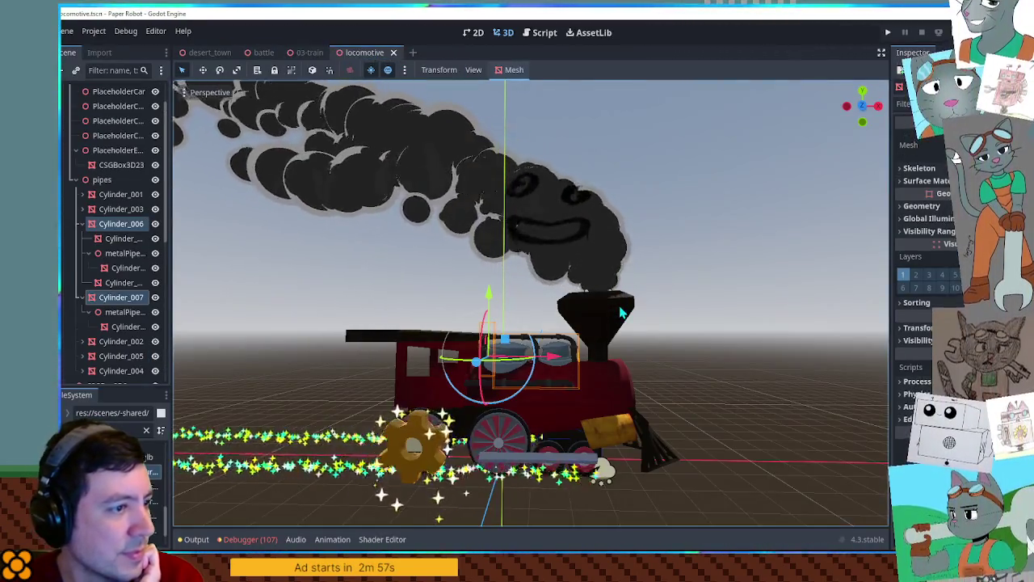
left_click(620, 312)
scroll(105, 355, "down", 3)
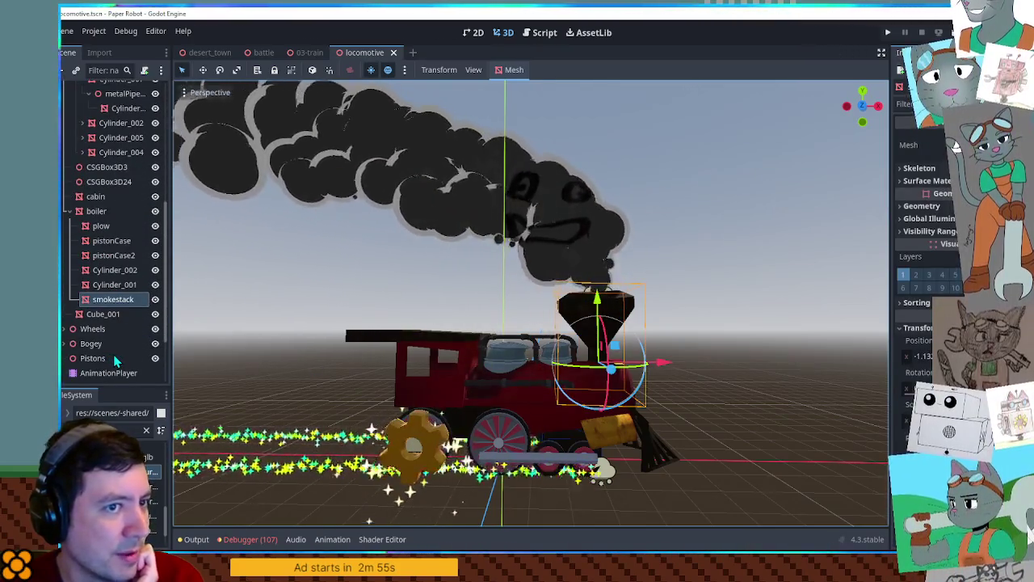
scroll(640, 371, "up", 5)
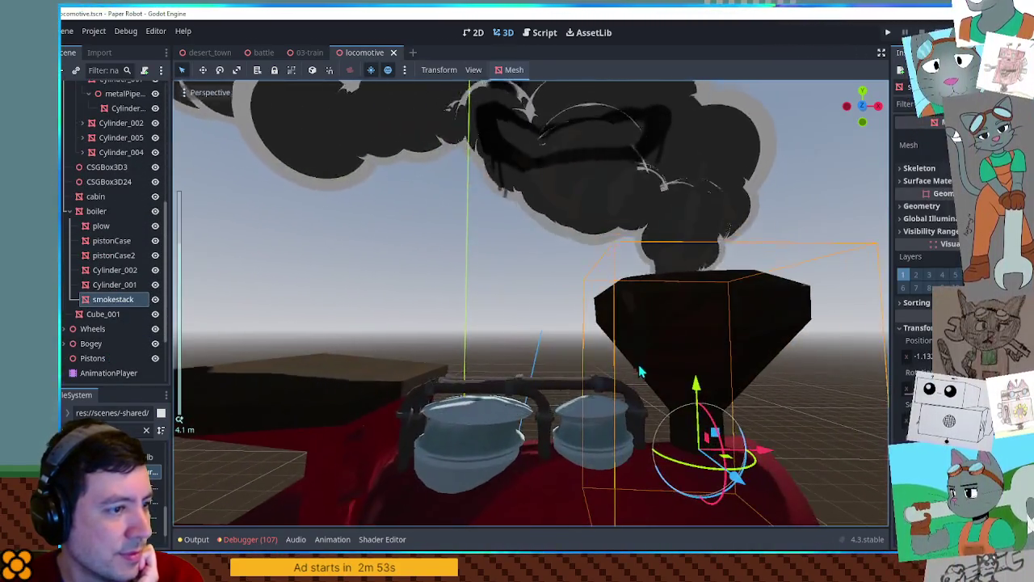
left_click_drag(640, 371, 554, 392)
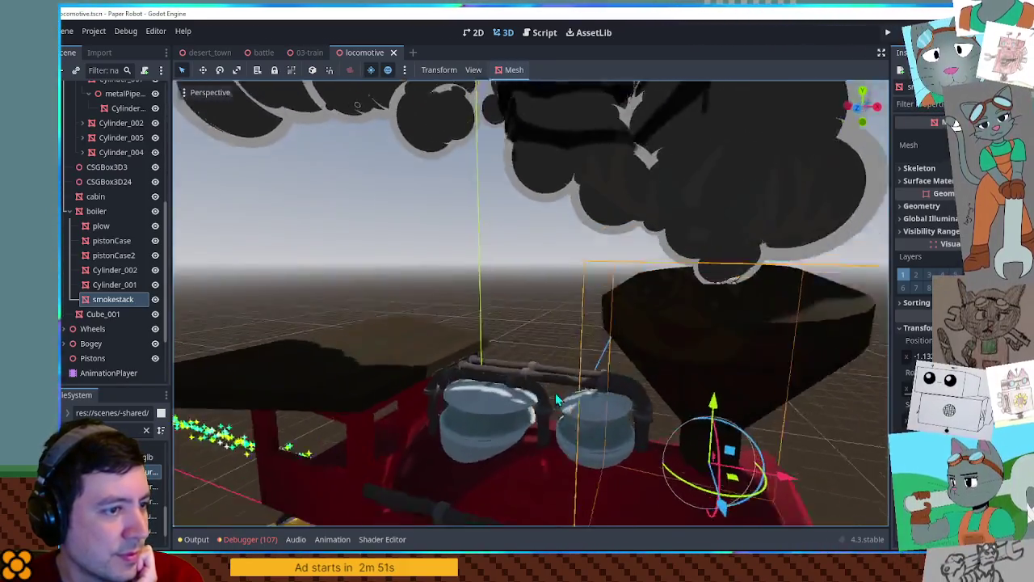
mouse_move(554, 393)
left_mouse_down()
mouse_move(625, 388)
mouse_move(670, 317)
left_mouse_up()
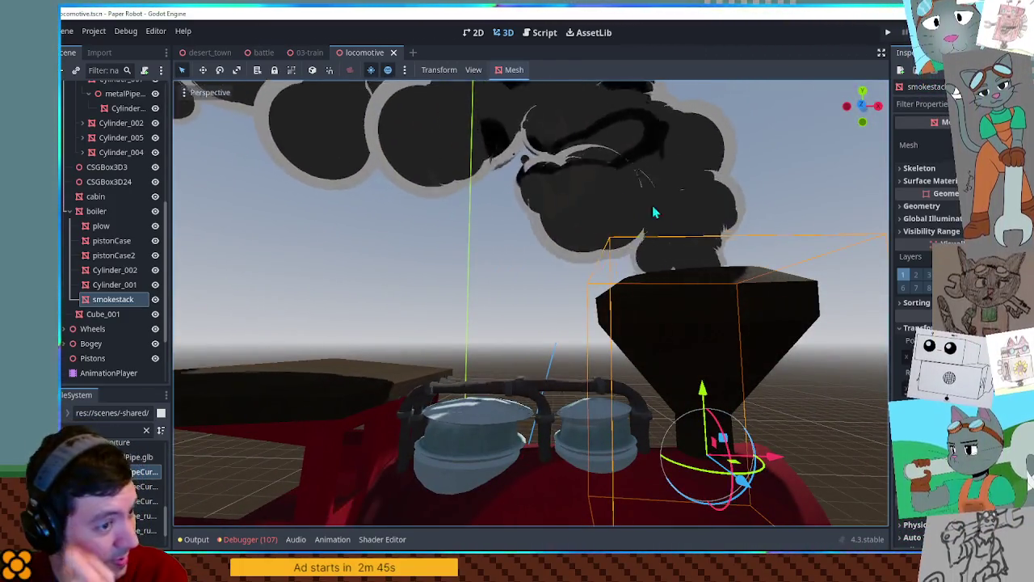
left_click(307, 53)
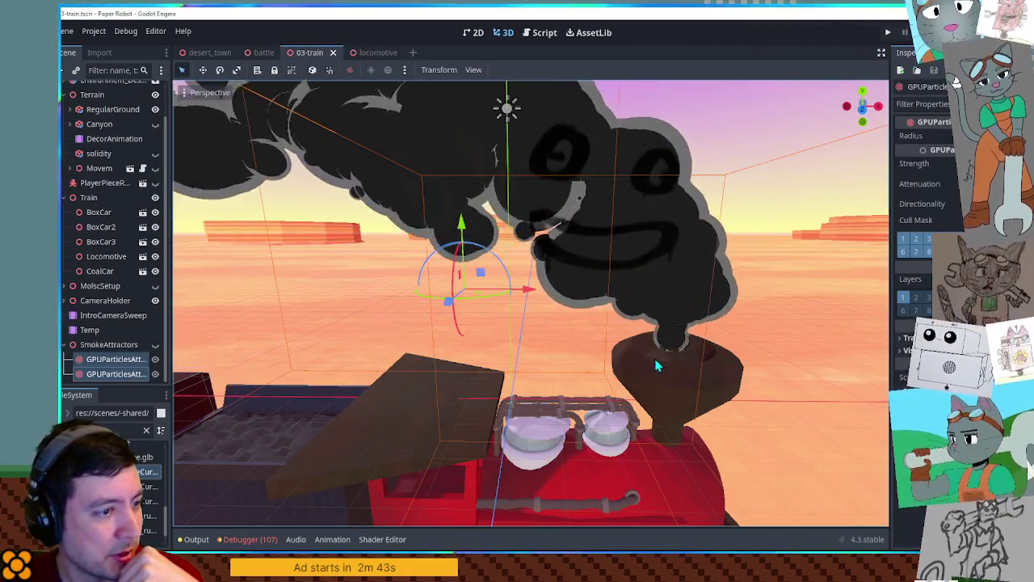
key("alt+Tab")
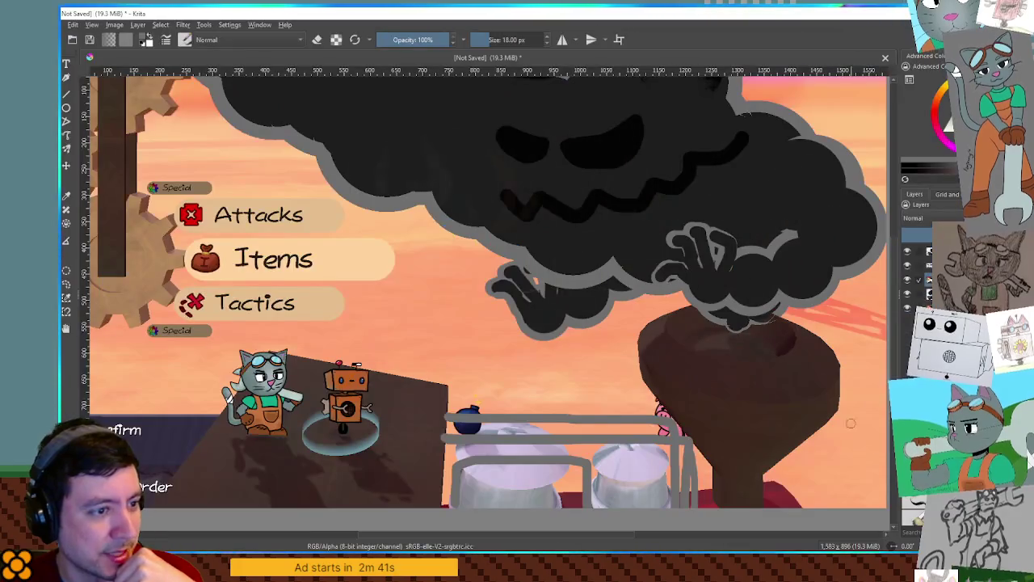
Try a grey ring on the funnel top and undo it, then mark the cloud hand in yellow.
mouse_move(703, 333)
left_mouse_down()
mouse_move(687, 333)
mouse_move(752, 344)
mouse_move(741, 348)
left_mouse_up()
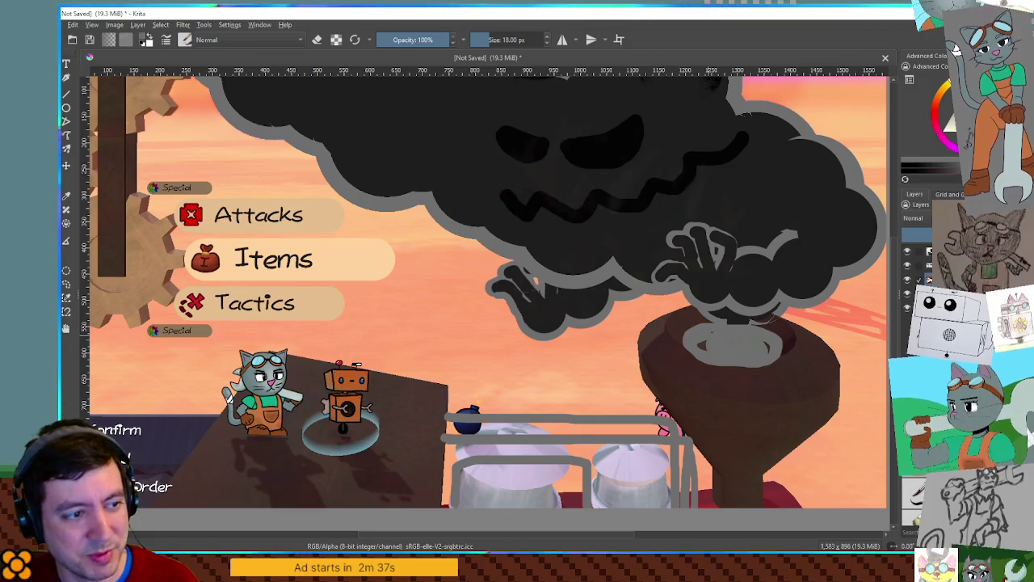
key("ctrl+z")
key("ctrl+z")
key("ctrl+z")
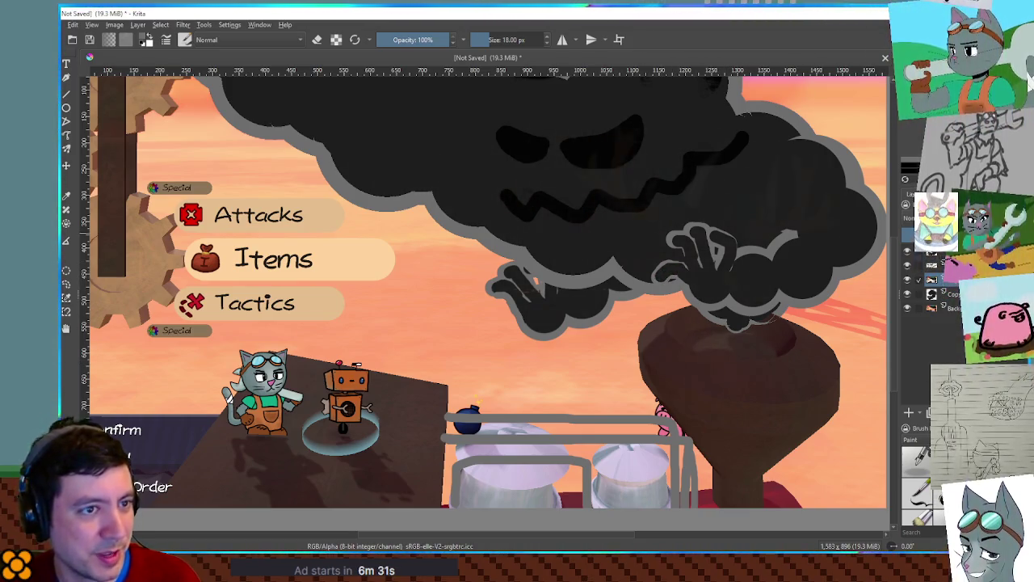
key("x")
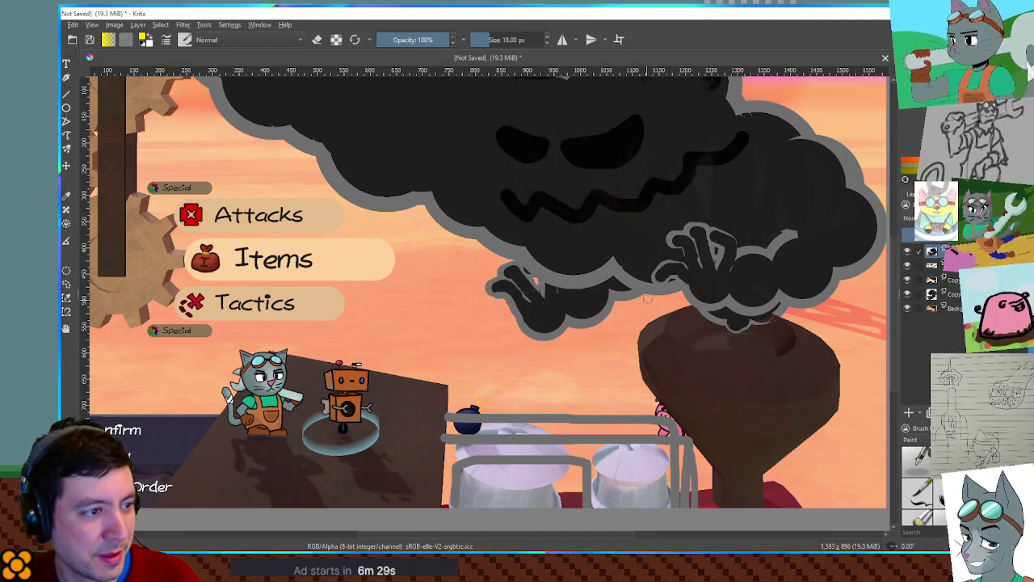
left_click_drag(668, 272, 739, 270)
key("ctrl+z")
key("ctrl+z")
key("ctrl+z")
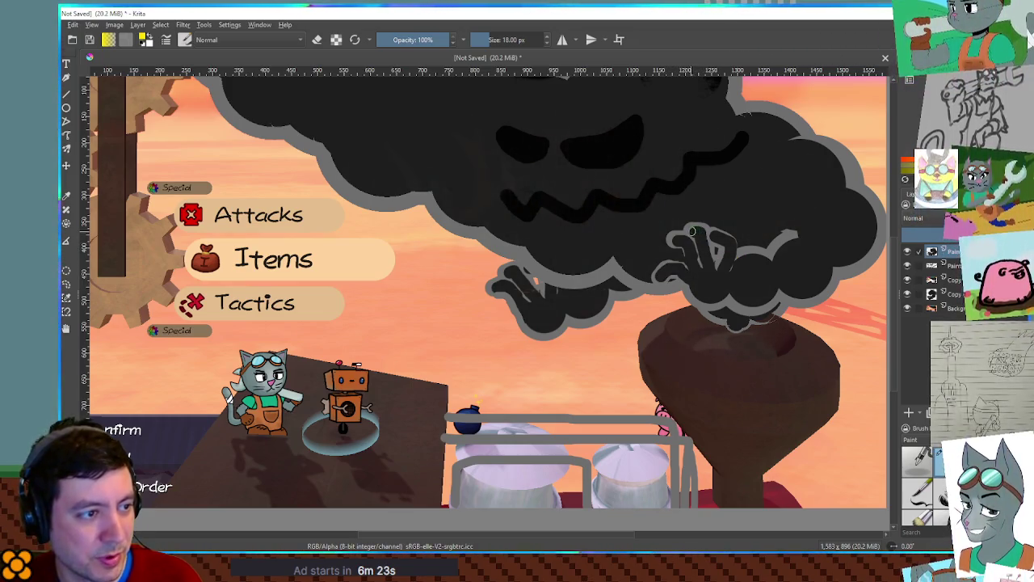
key("ctrl+z")
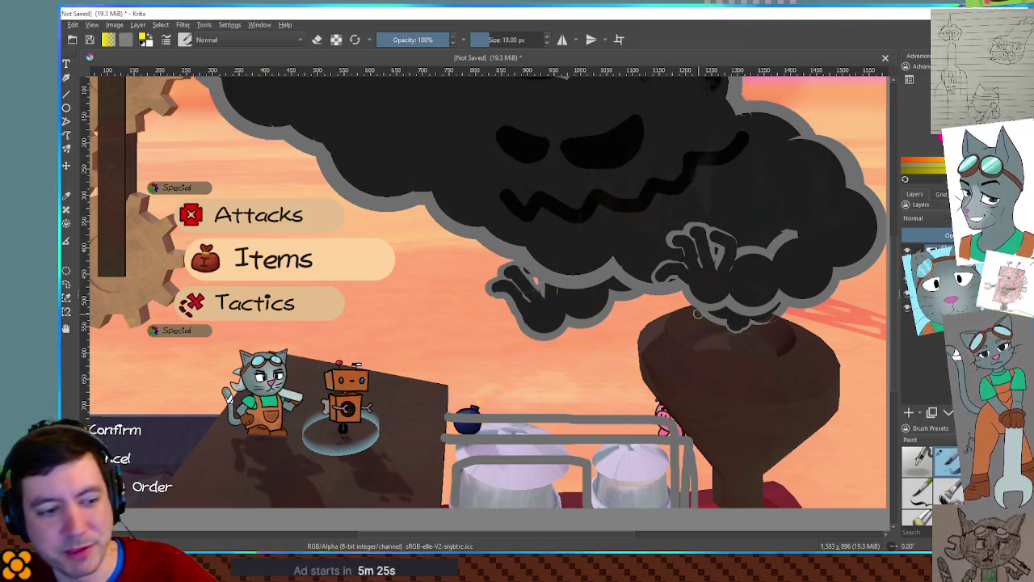
Add a 'wiggly fingers' line under Fist smash in Godot's TODO.txt, then return to Krita.
key("alt+Tab")
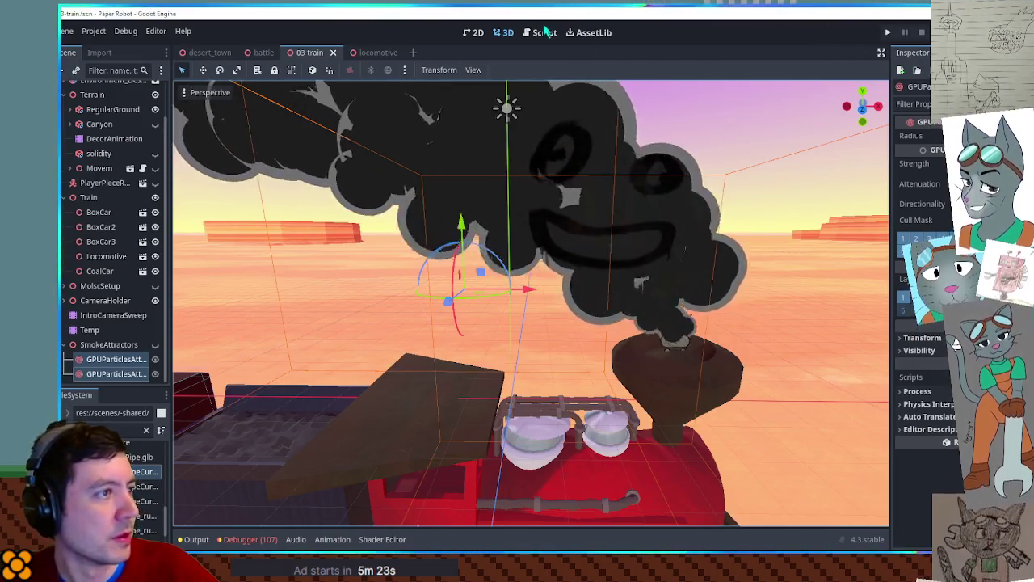
left_click(539, 32)
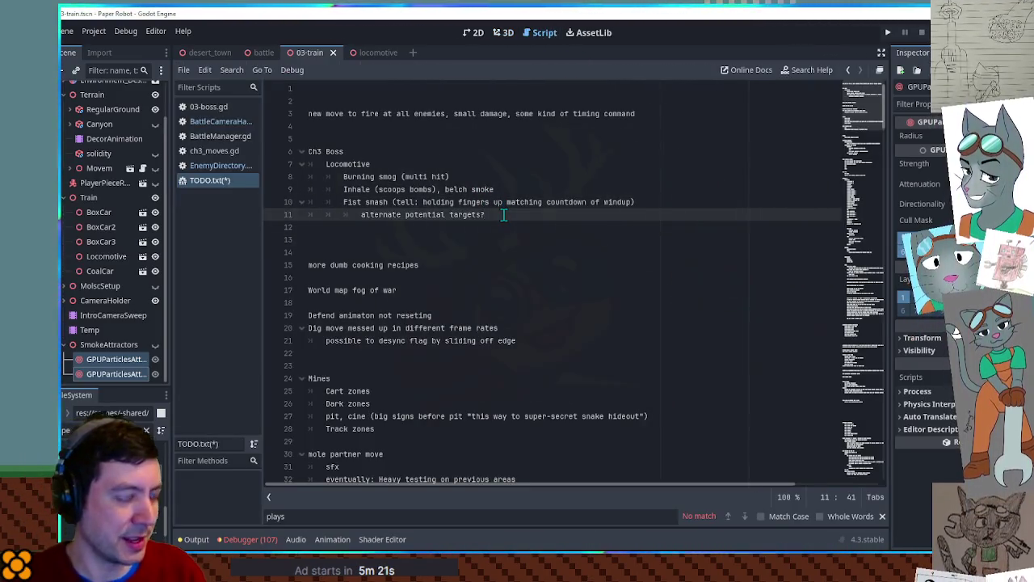
key("Return")
type("wiggly fingers")
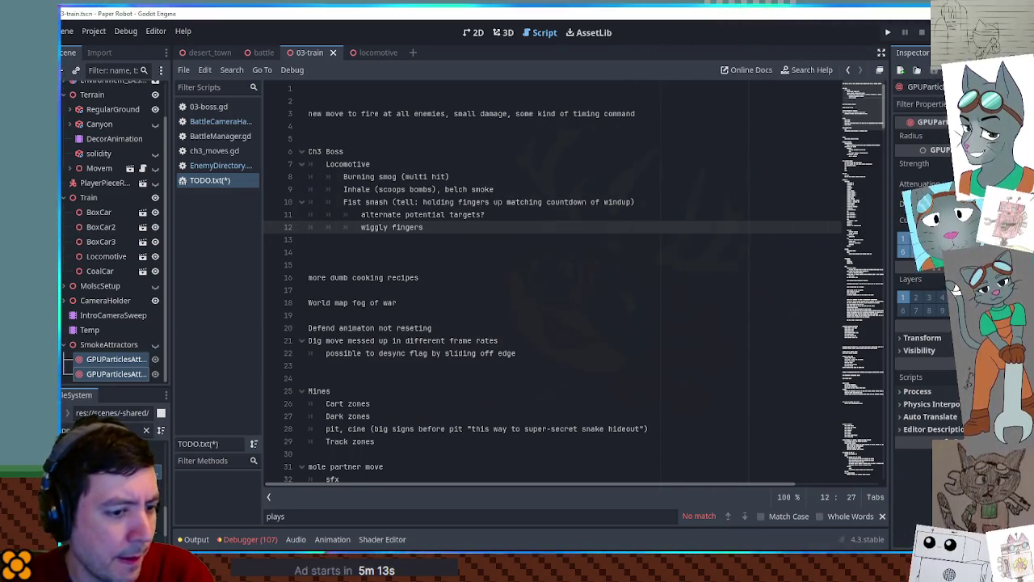
key("alt+Tab")
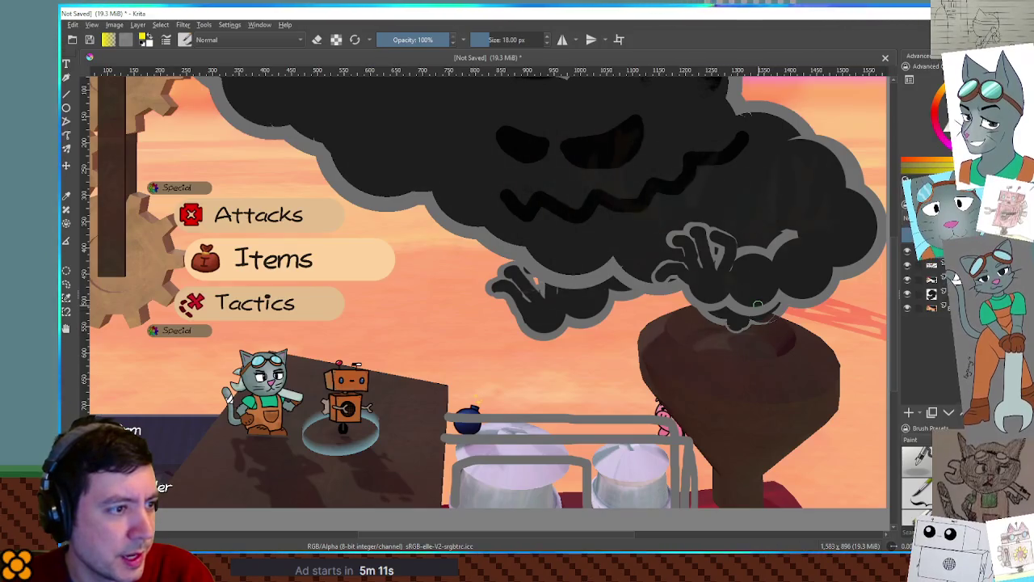
Try three yellow circles on the cloud bulge right of the smoke hand, undoing each attempt.
left_click_drag(785, 238, 798, 229)
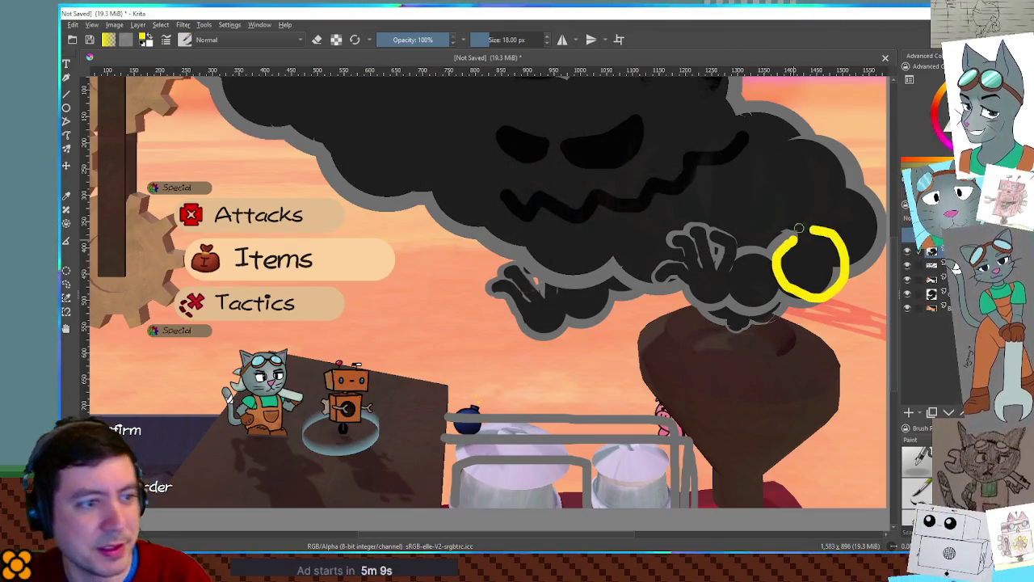
key("ctrl+z")
mouse_move(857, 192)
left_mouse_down()
mouse_move(785, 235)
mouse_move(856, 196)
left_mouse_up()
key("ctrl+z")
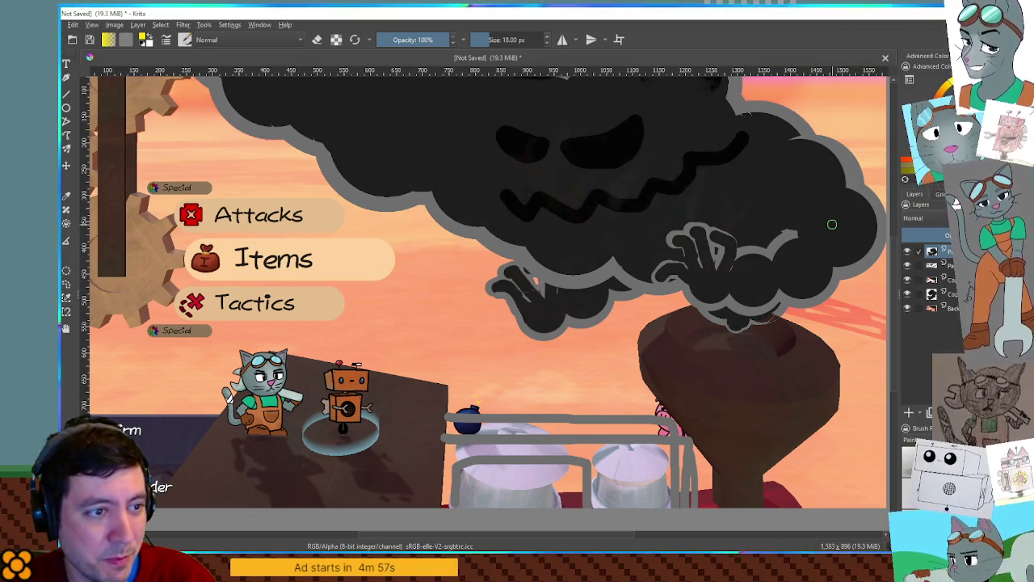
mouse_move(802, 235)
left_mouse_down()
mouse_move(842, 201)
mouse_move(877, 238)
left_mouse_up()
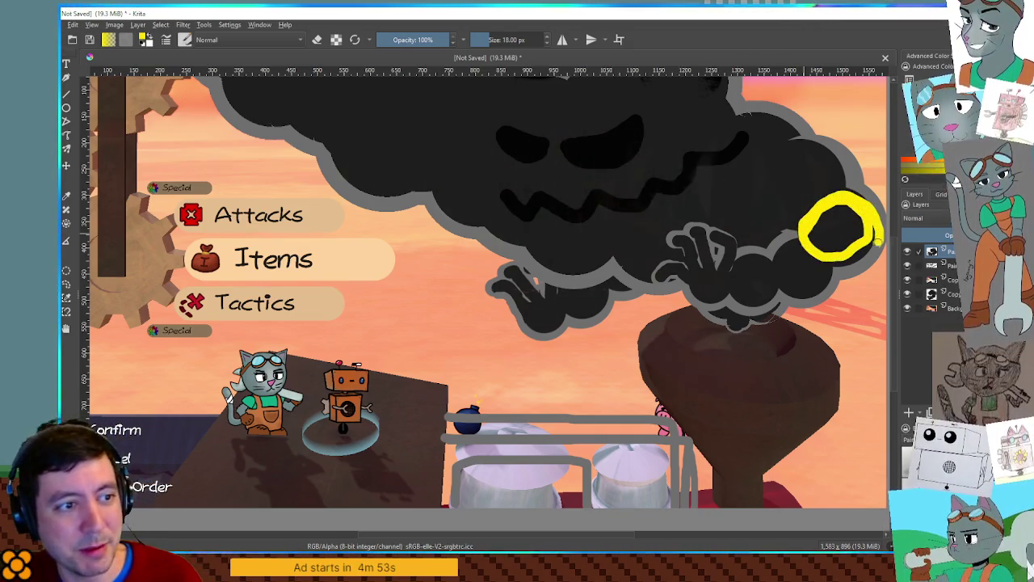
key("ctrl+z")
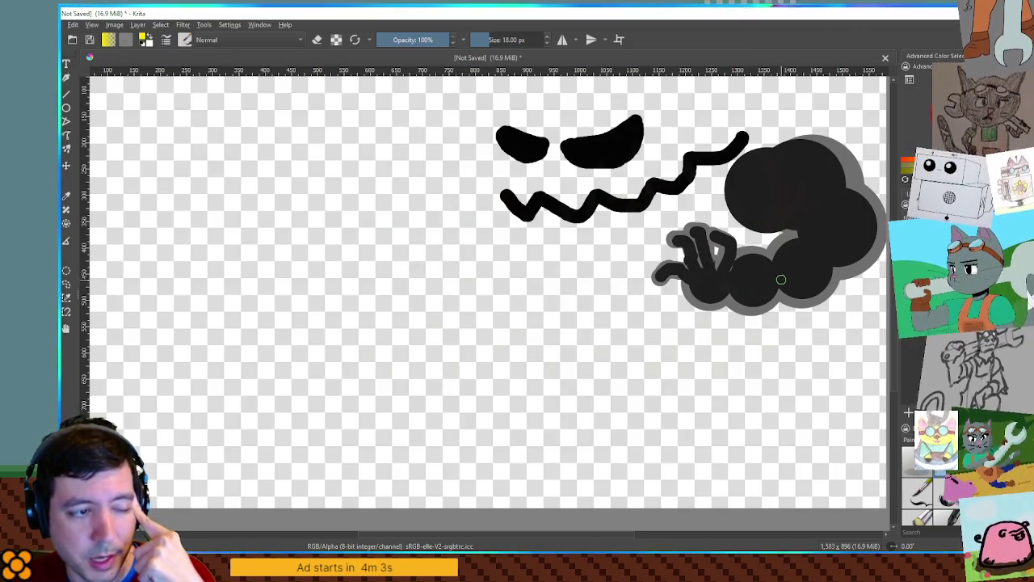
Draw a yellow ring around the cloud's hand, then undo it.
mouse_move(746, 257)
left_mouse_down()
mouse_move(742, 296)
mouse_move(748, 247)
left_mouse_up()
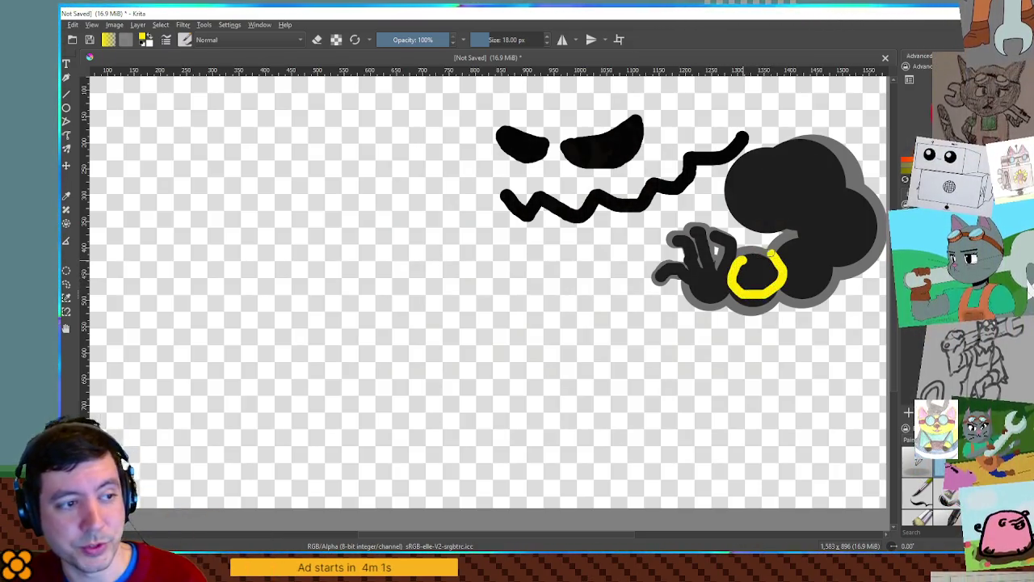
key("ctrl+z")
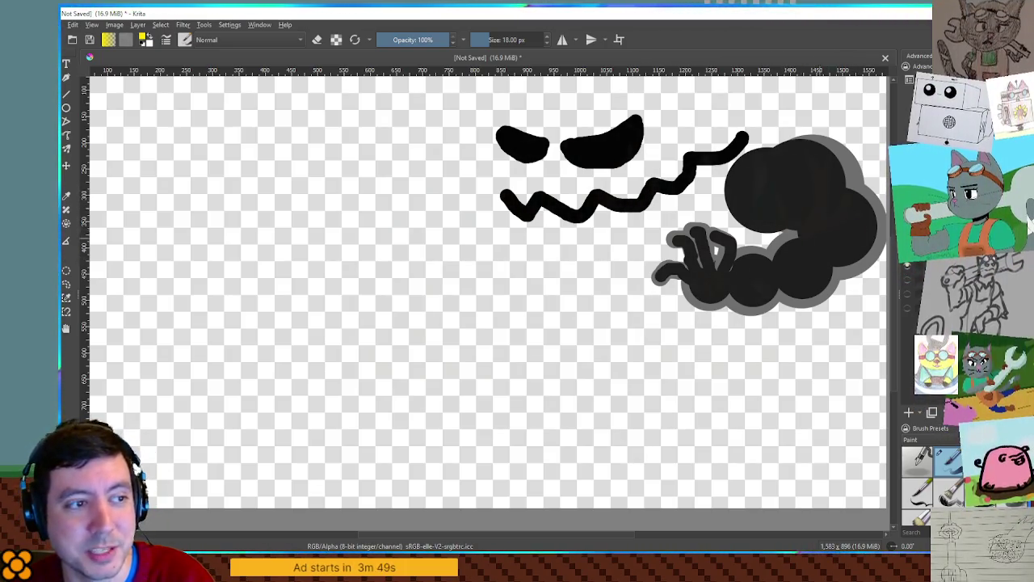
Show the game screenshot again, sample the dark cloud colour, and enlarge the brush to 68 px.
left_click(907, 287)
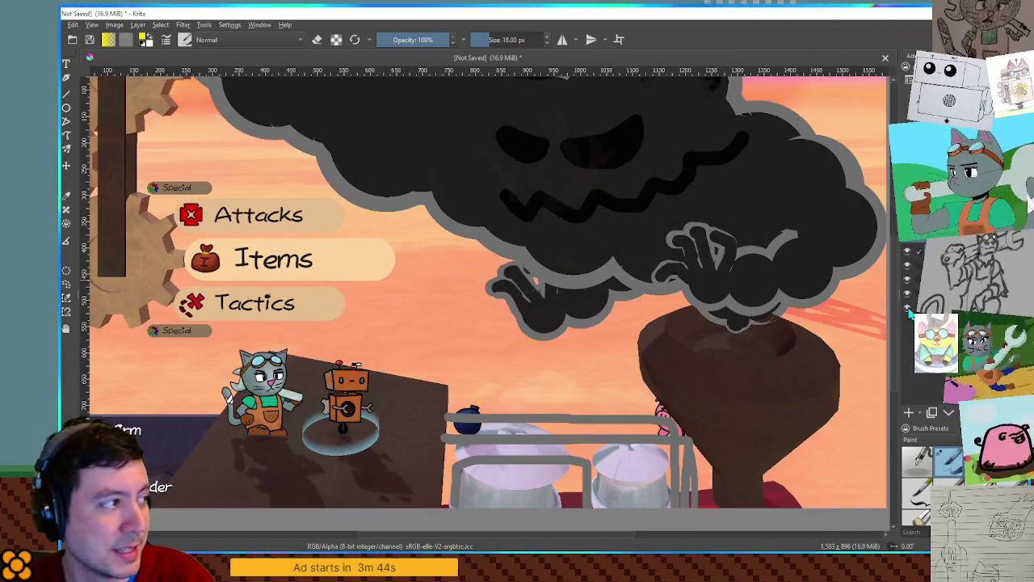
mouse_move(930, 308)
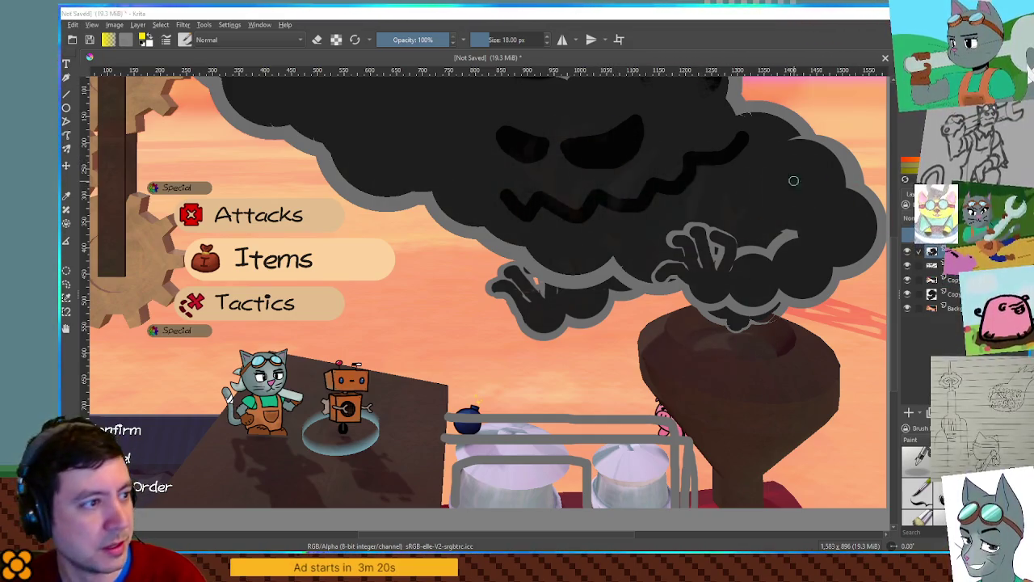
left_click(606, 158, "ctrl")
key("bracketright")
key("bracketright")
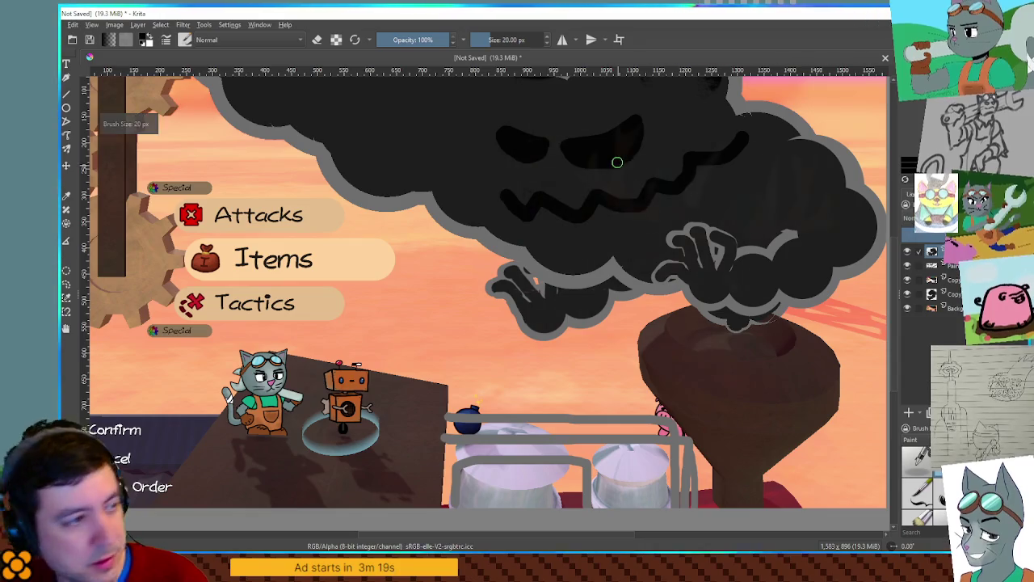
key("bracketright")
key("bracketright")
key("bracketright")
Repaint the cloud's eyes as large dark ovals, then revert to the angry slanted eyes.
mouse_move(580, 143)
left_mouse_down()
mouse_move(623, 122)
mouse_move(590, 121)
mouse_move(574, 143)
left_mouse_up()
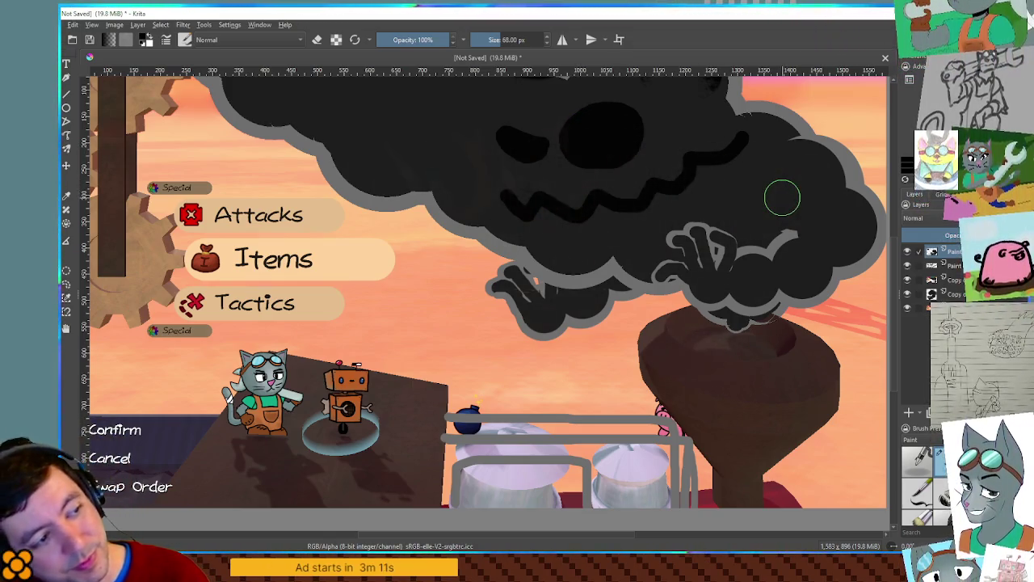
left_click_drag(530, 143, 499, 130)
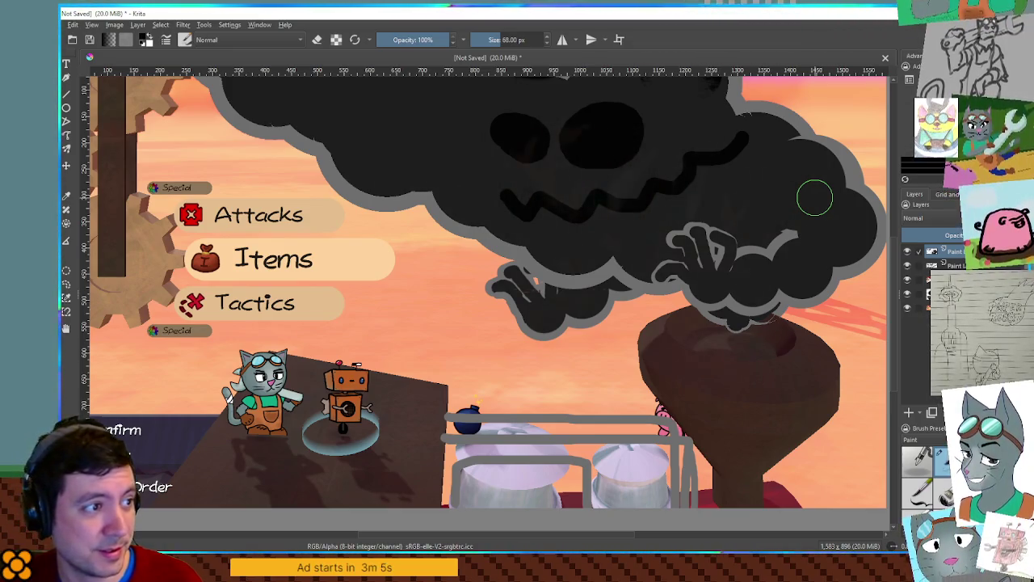
key("ctrl+z")
key("ctrl+z")
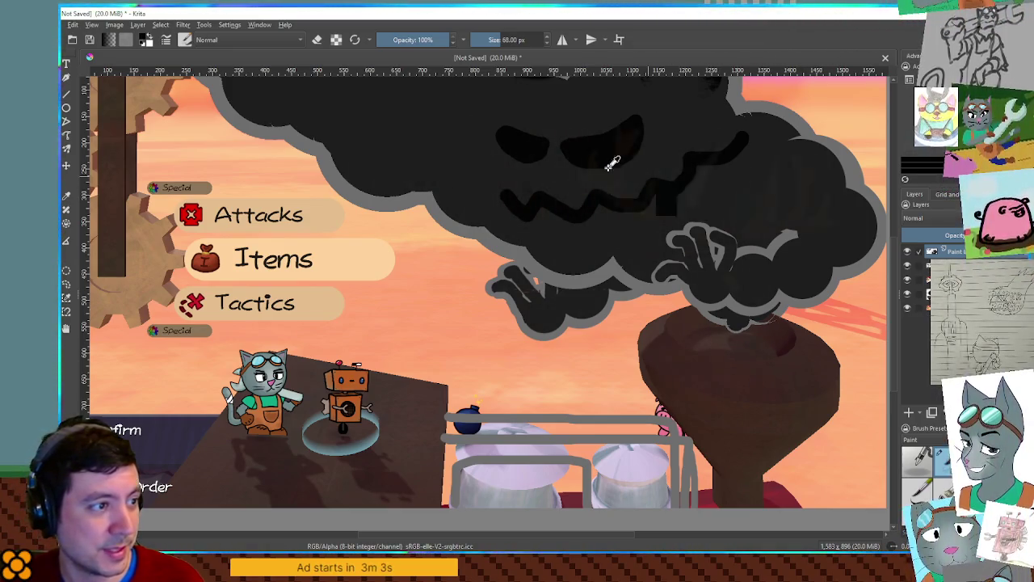